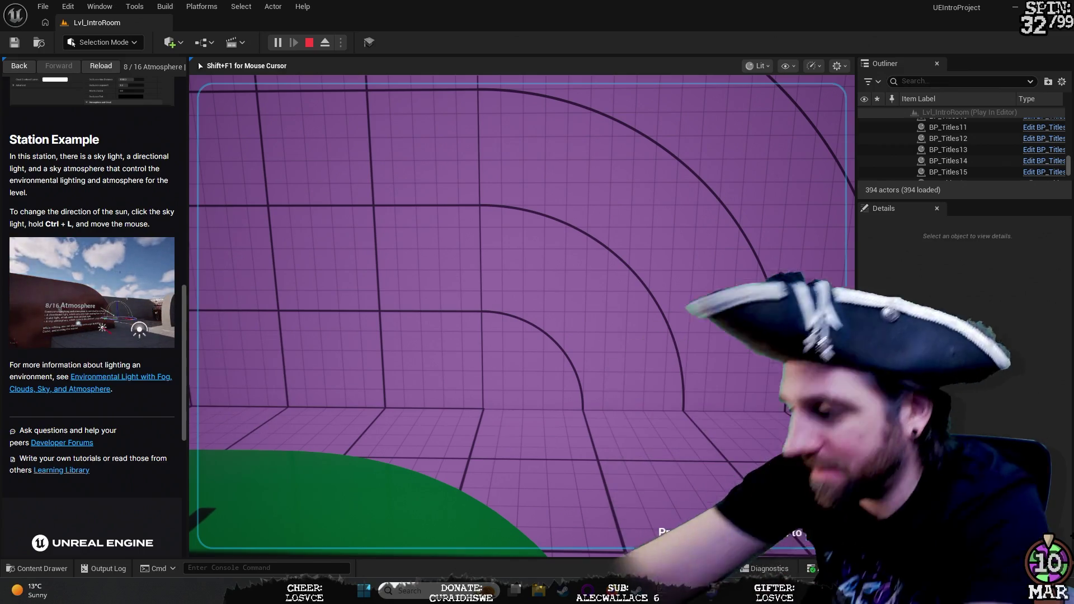
# Step: Walk through the intro room to the 7/16 Metasounds station, then stop play mode
pyautogui.press('w')
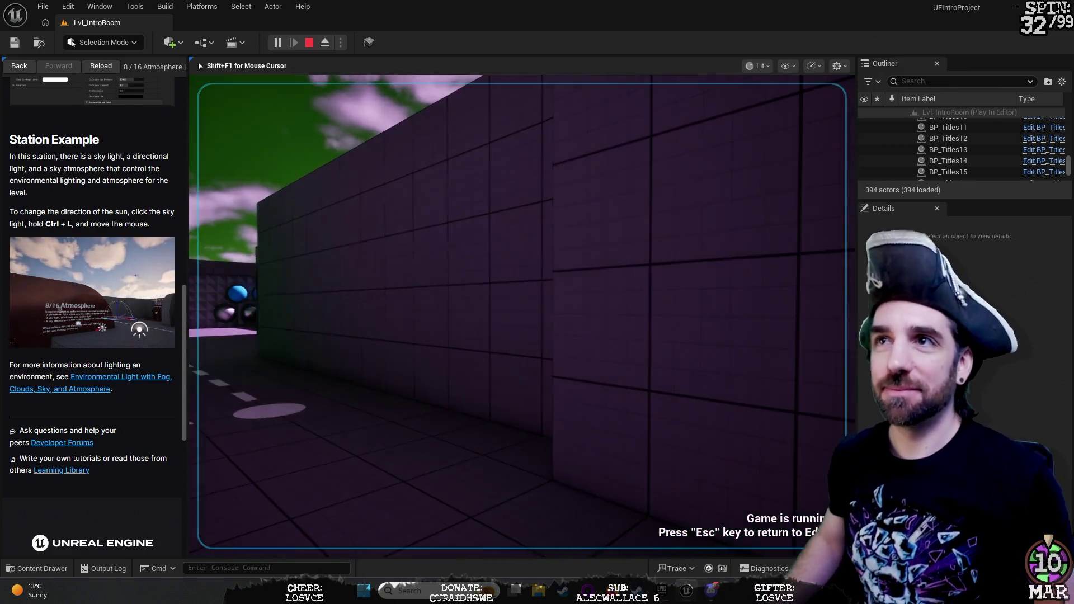
pyautogui.press('w')
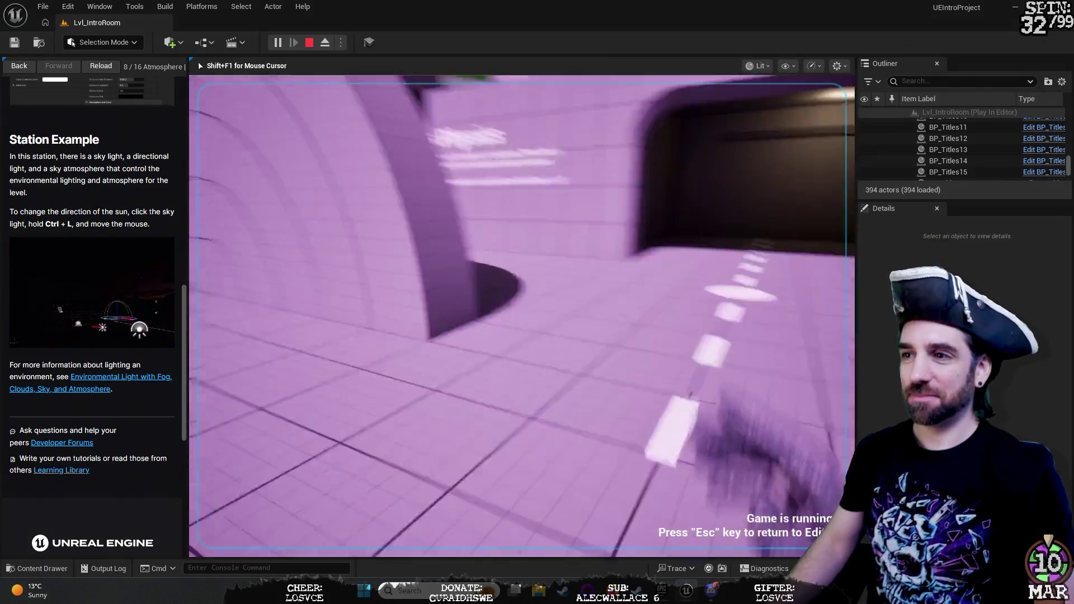
pyautogui.press('Escape')
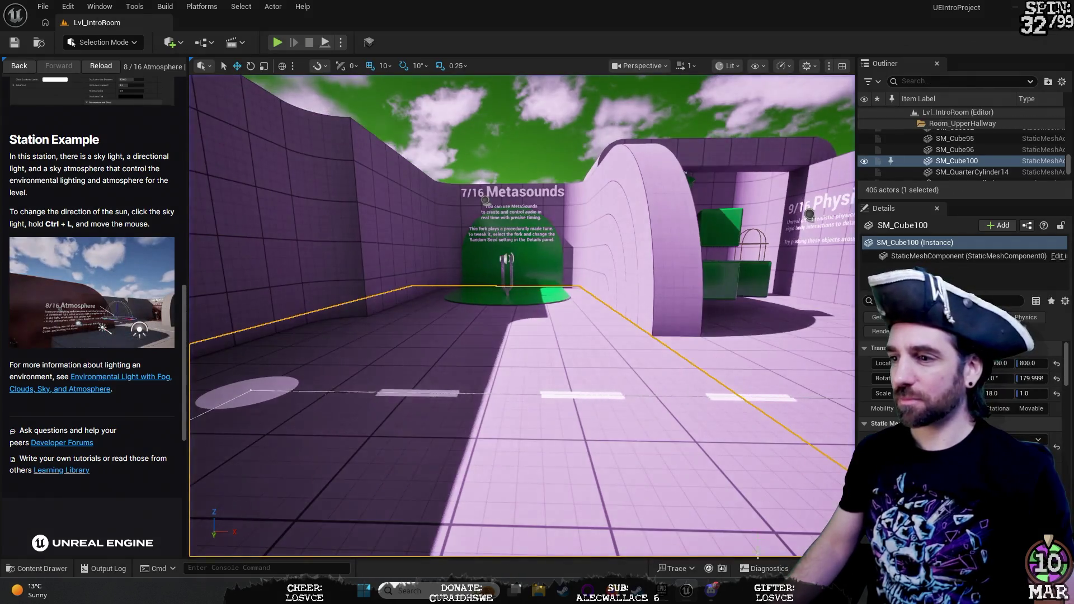
pyautogui.click(662, 591)
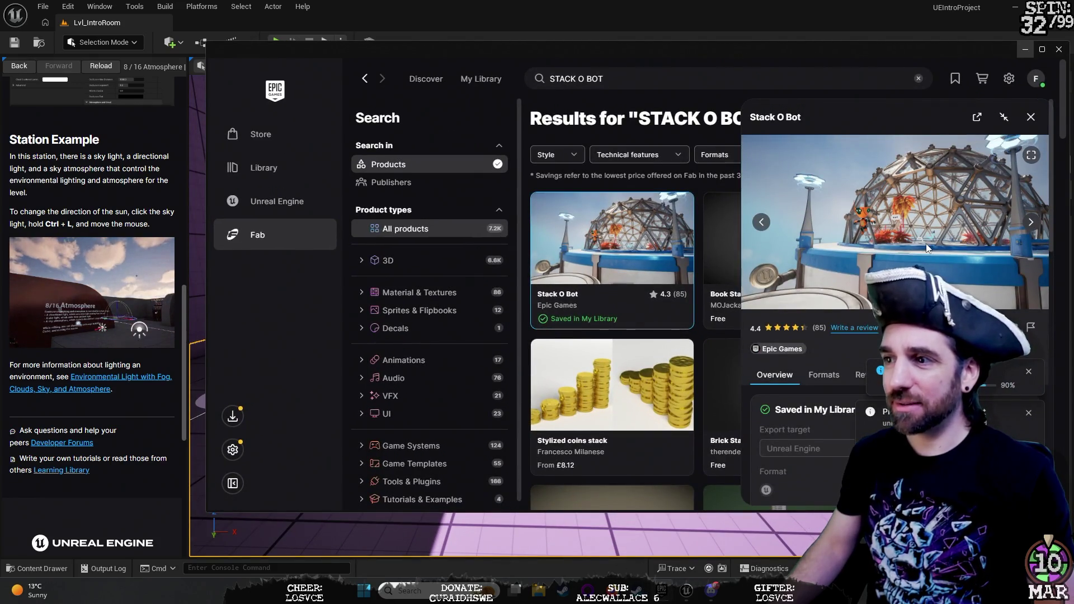
pyautogui.scroll(-2, 926, 247)
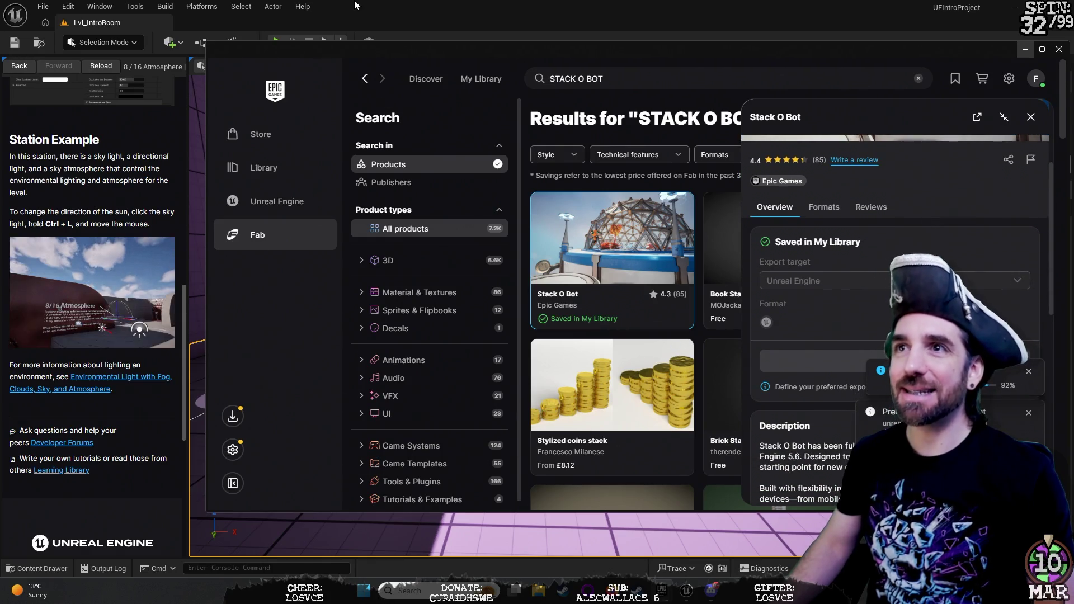
pyautogui.click(576, 12)
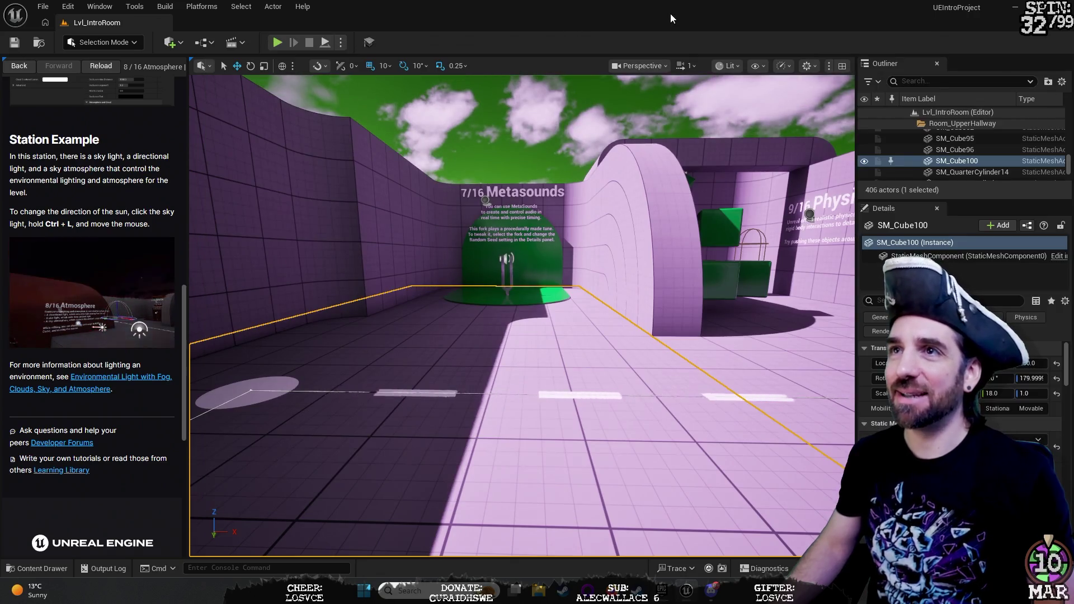
# Step: Orbit the view toward the Physics tunnel, clear the selection, and start playing the level
pyautogui.rightClick(563, 133)
pyautogui.click(647, 163)
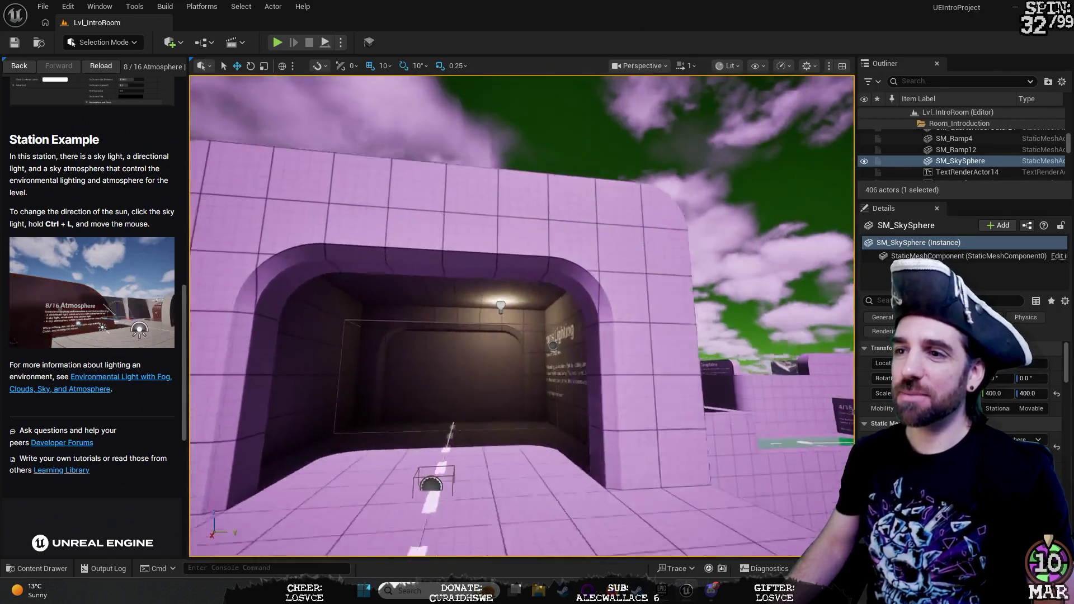
pyautogui.moveTo(522, 316)
pyautogui.mouseDown()
pyautogui.moveTo(588, 316)
pyautogui.moveTo(521, 321)
pyautogui.moveTo(683, 213)
pyautogui.mouseUp()
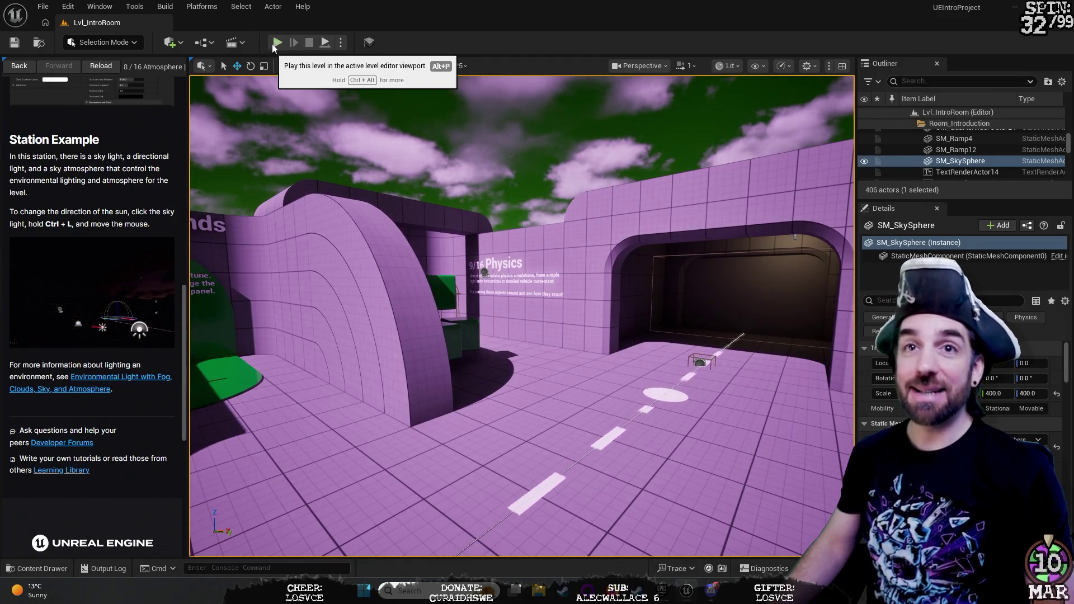
pyautogui.press('Escape')
pyautogui.click(276, 44)
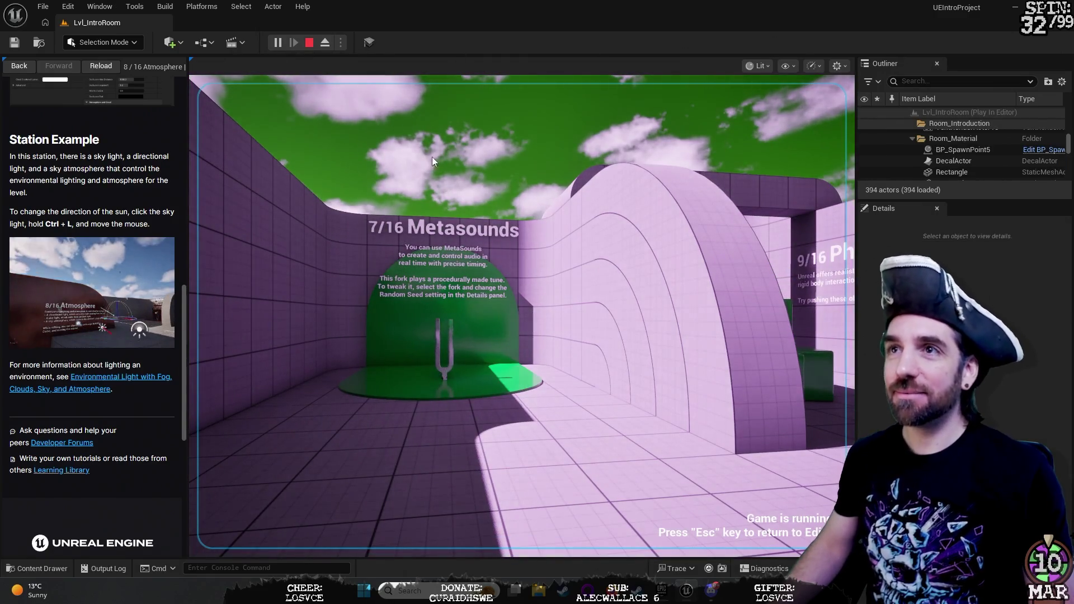
# Step: Walk through the corridor, green room and outdoor area, then through the tunnel into Materials
pyautogui.press('w')
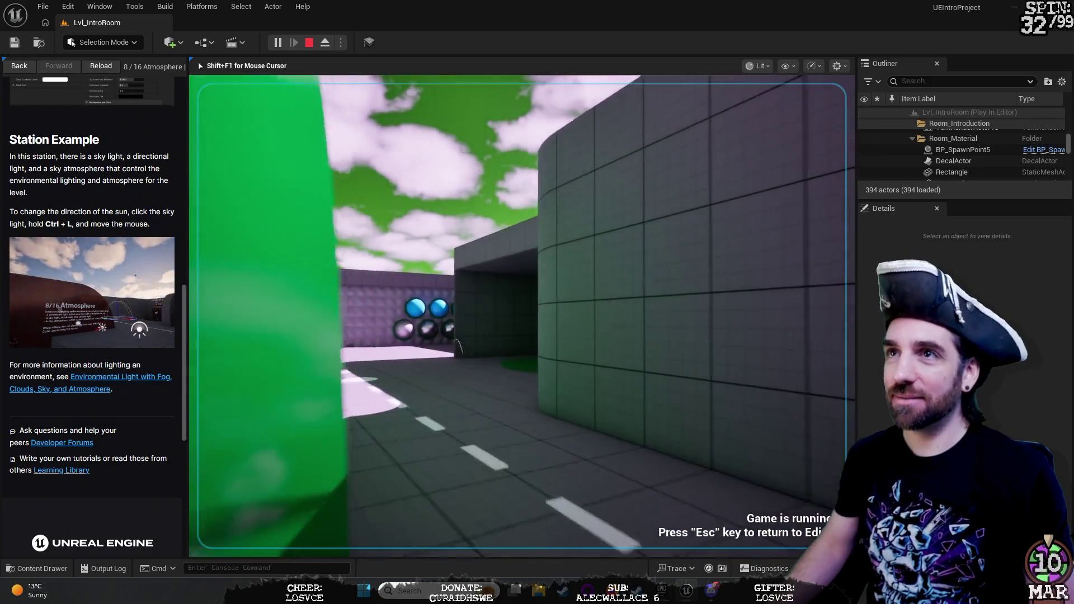
pyautogui.press('w')
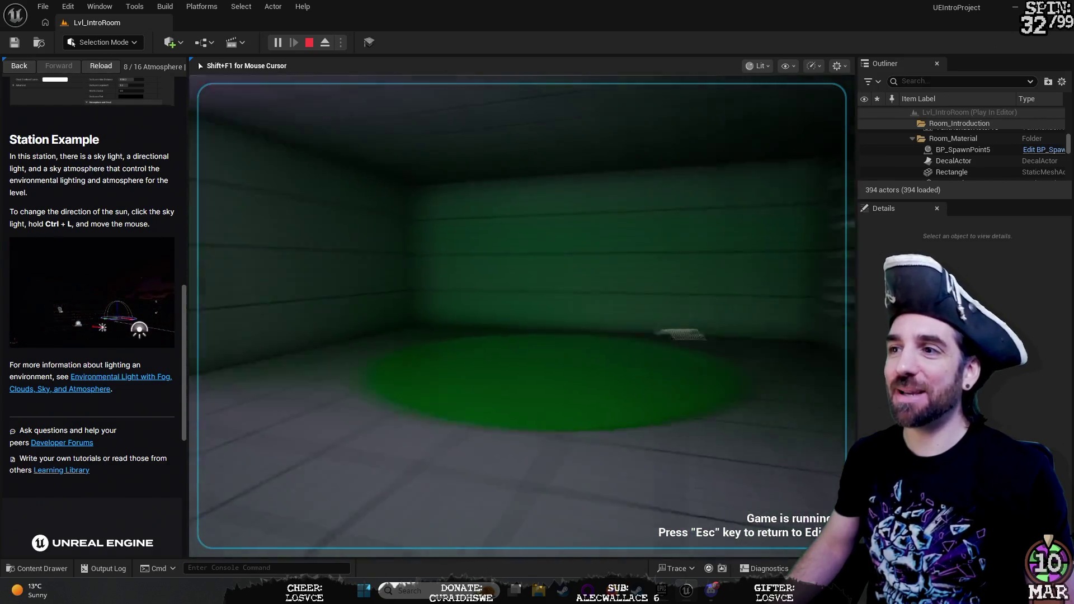
pyautogui.press('w')
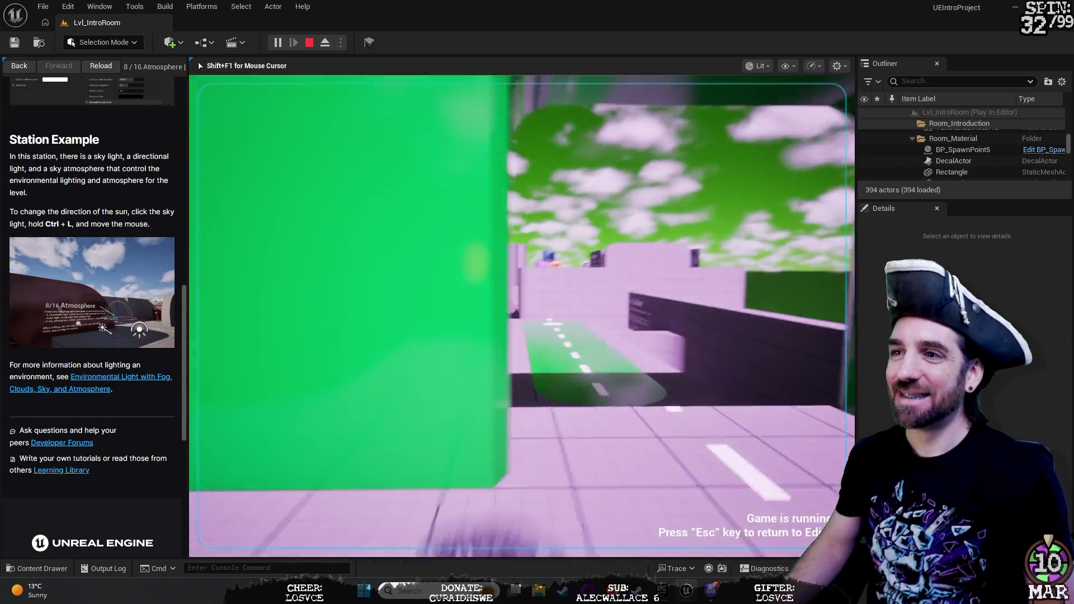
pyautogui.press('w')
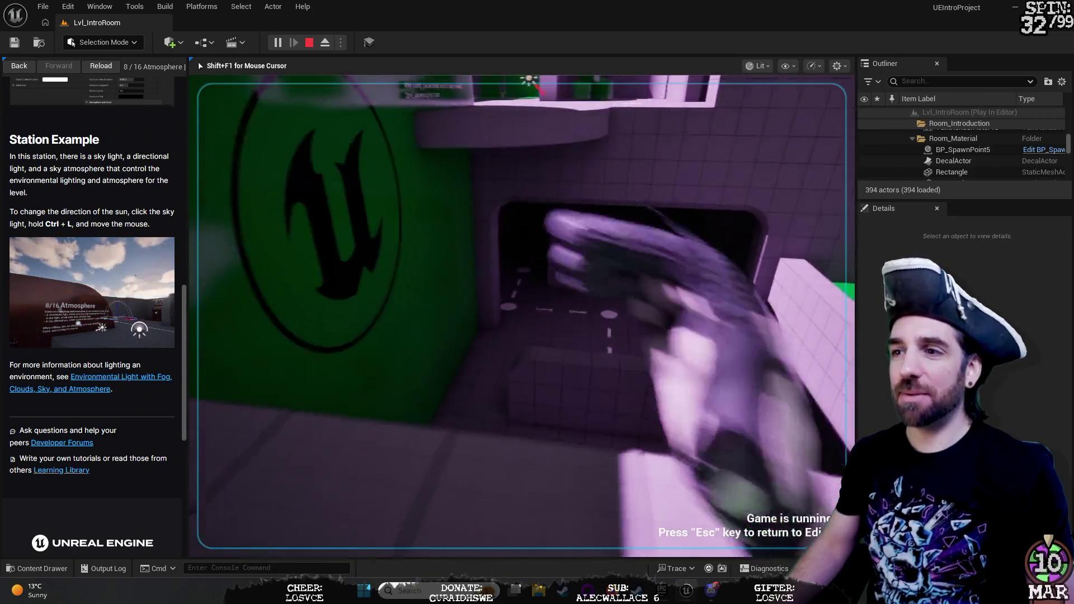
pyautogui.press('w')
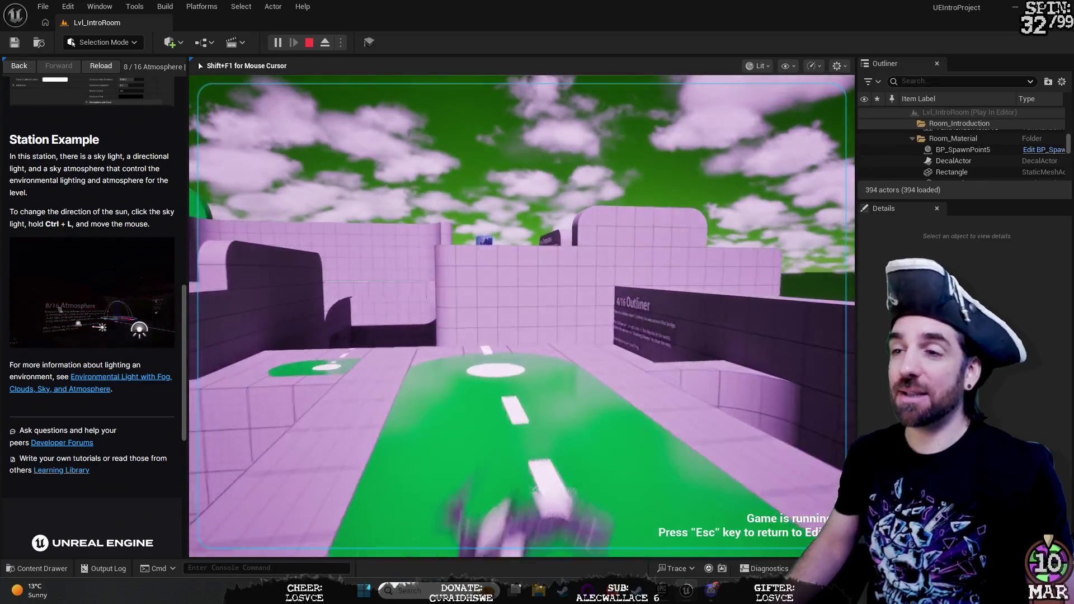
pyautogui.press('w')
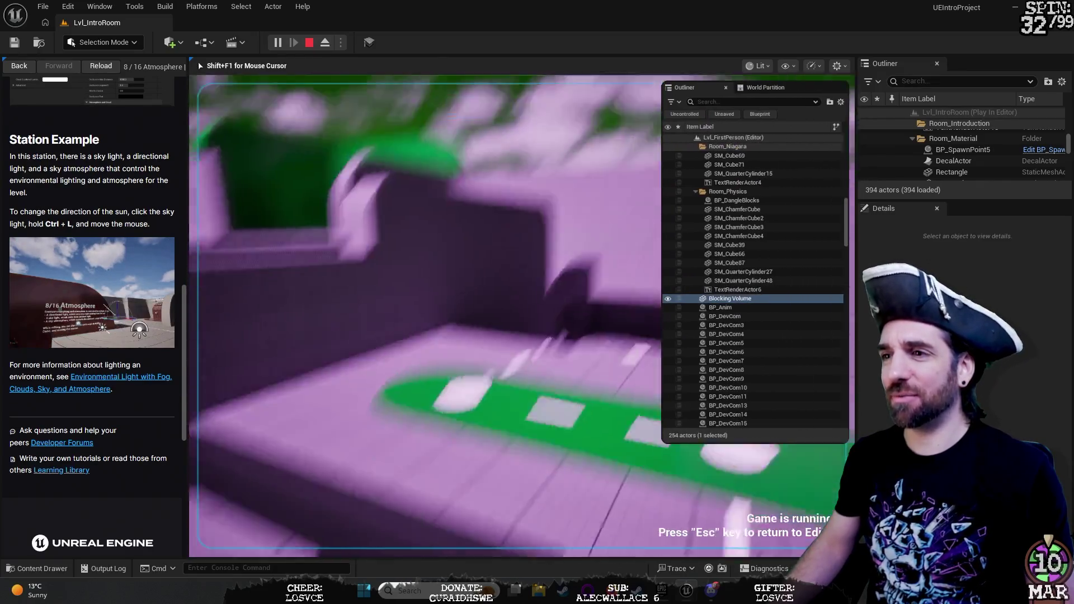
pyautogui.press('w')
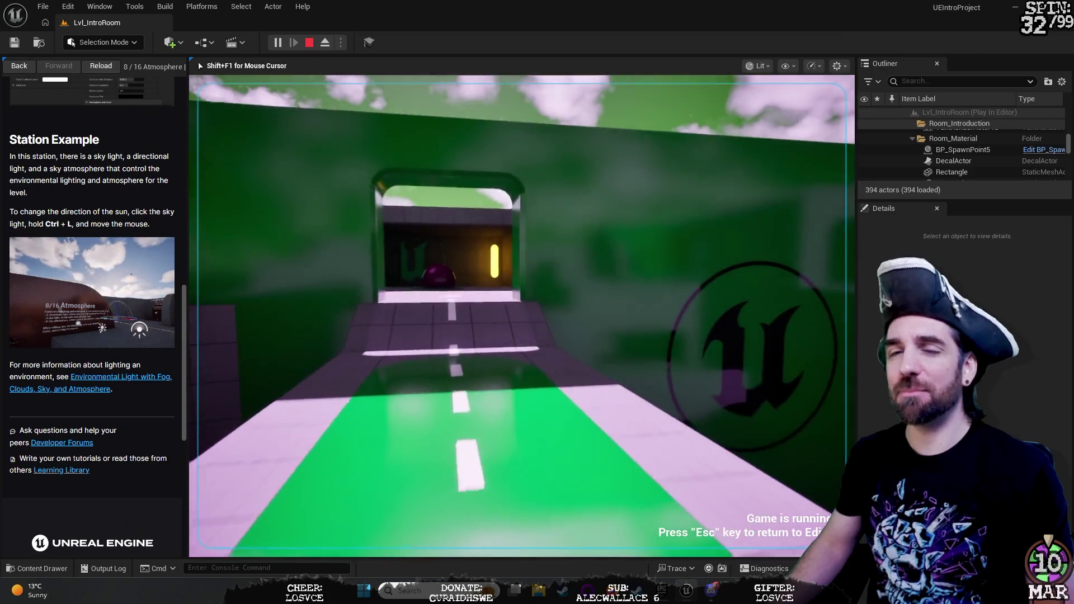
pyautogui.press('w')
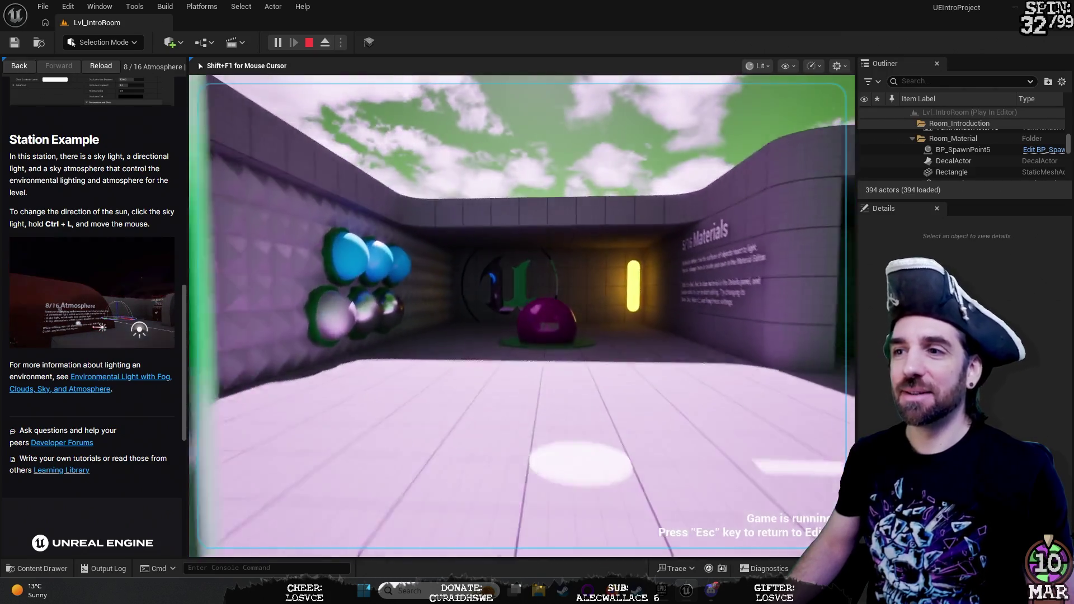
# Step: Walk past Particle Effects to the Metasounds tuning fork, then through Lighting back outdoors
pyautogui.press('w')
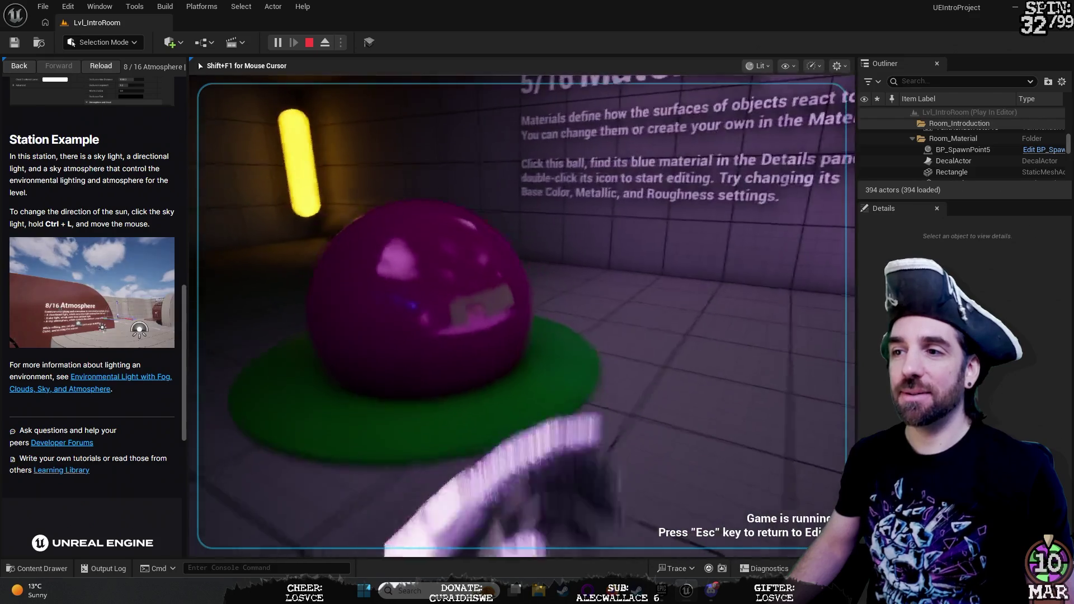
pyautogui.press('w')
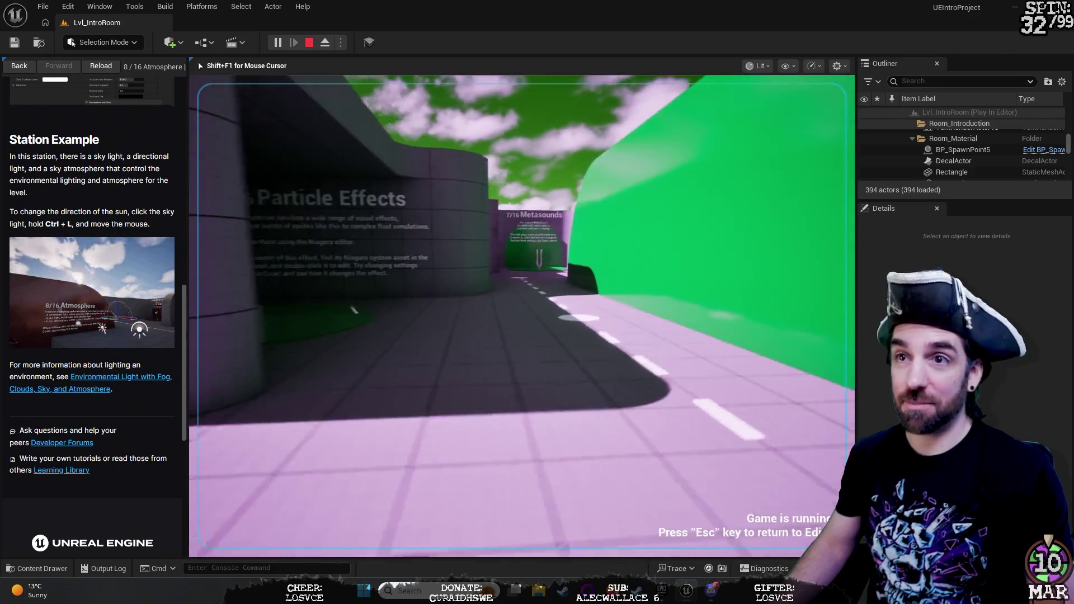
pyautogui.press('w')
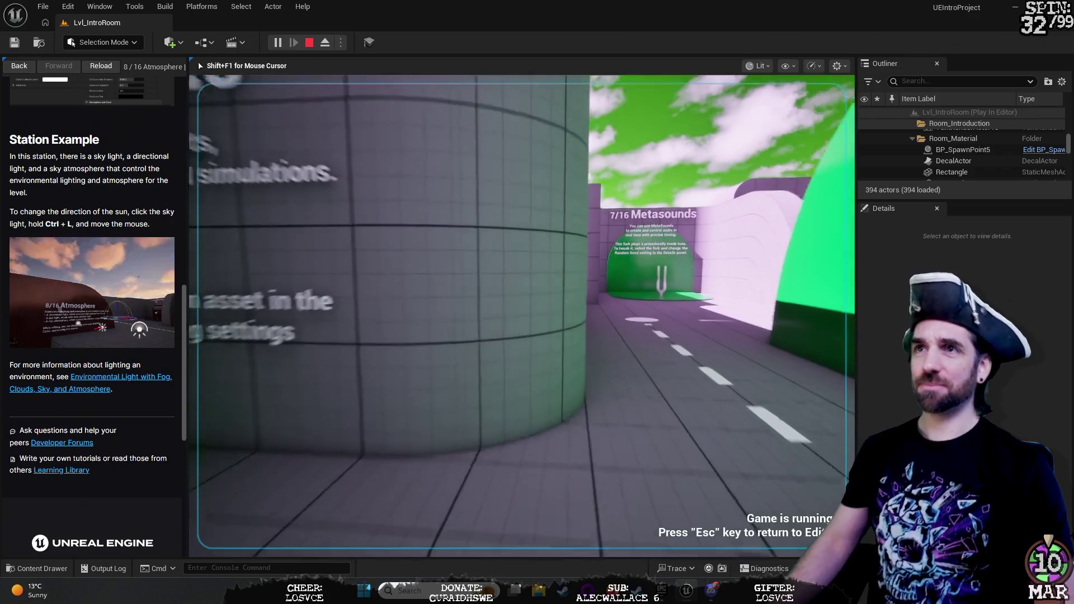
pyautogui.press('w')
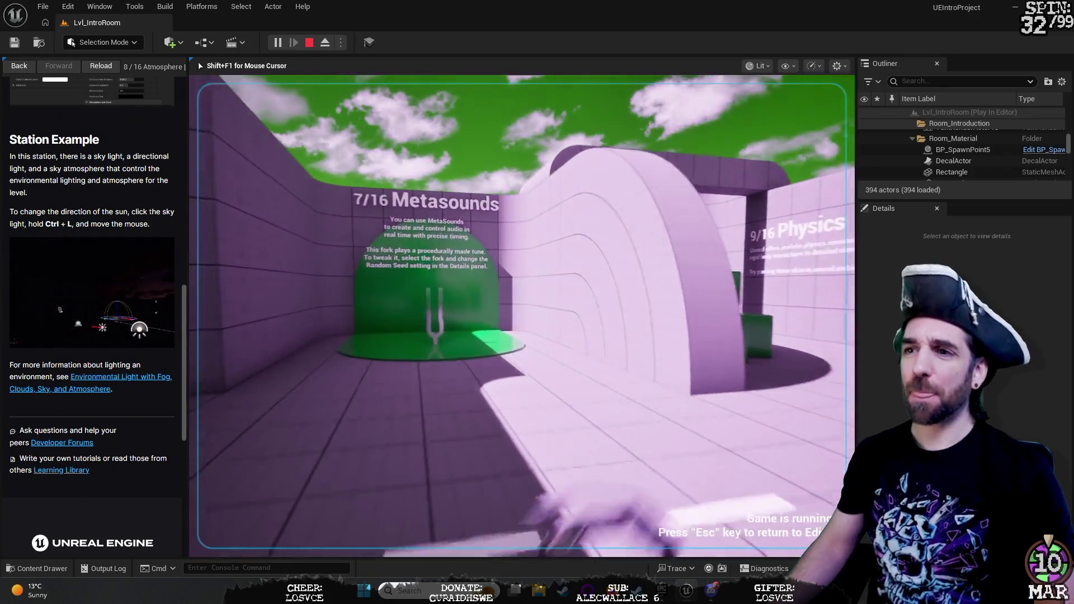
pyautogui.press('w')
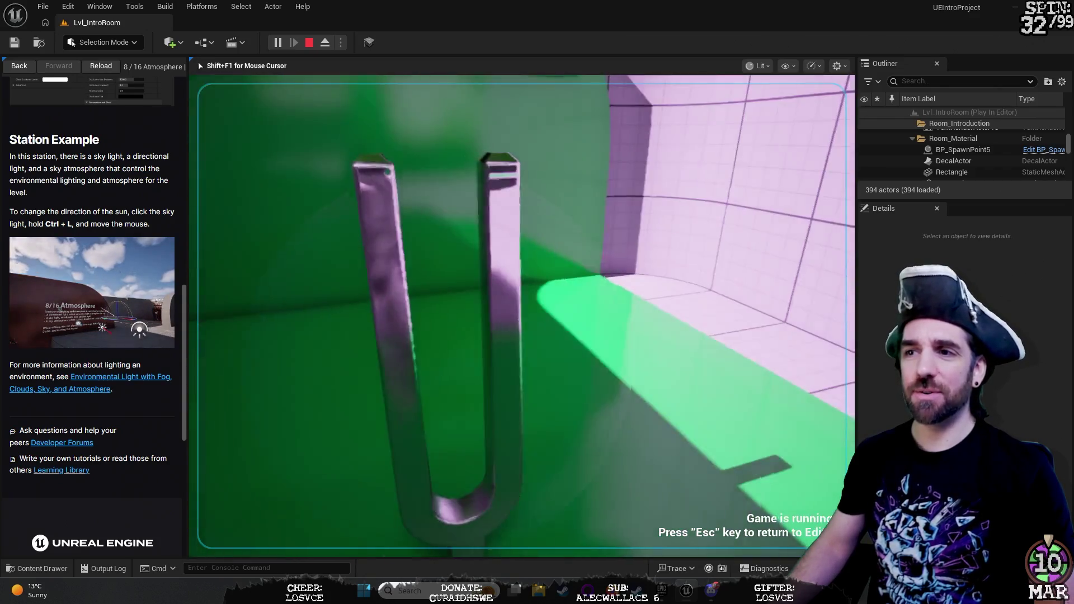
pyautogui.press('w')
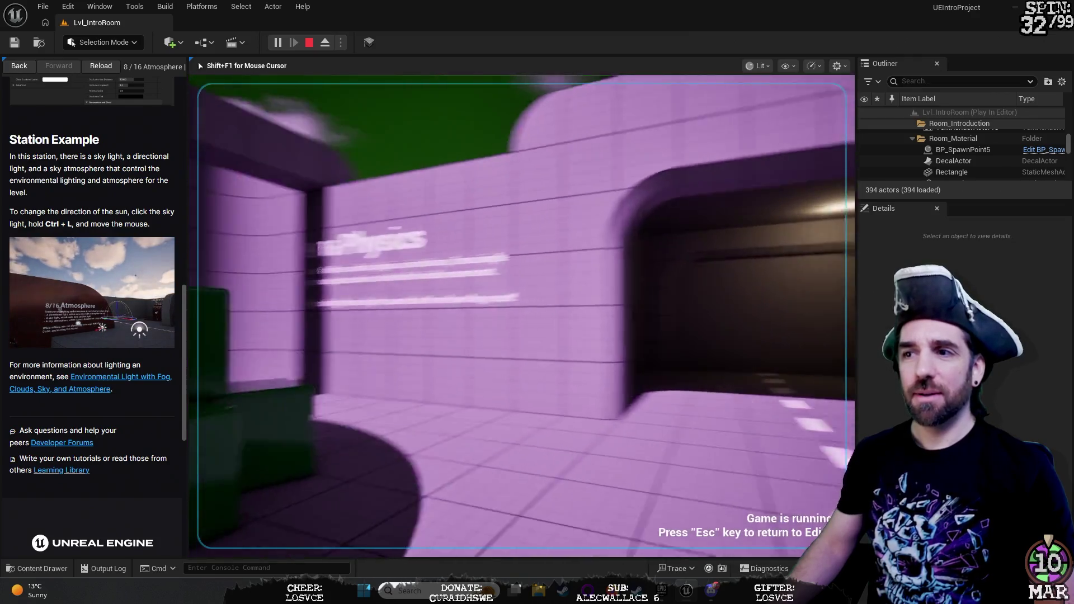
pyautogui.press('w')
pyautogui.press('w')
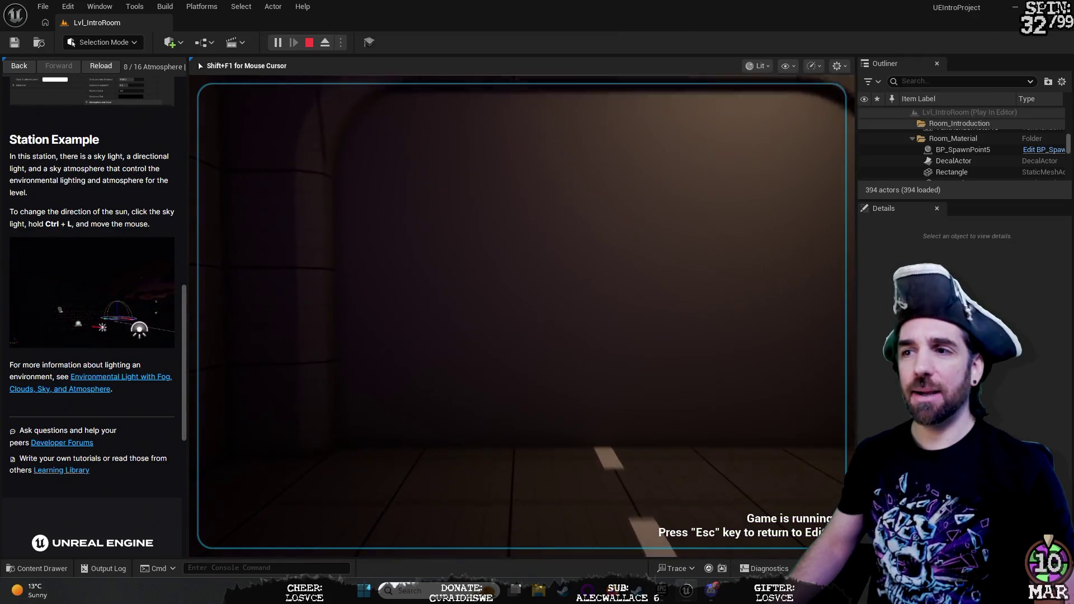
pyautogui.press('w')
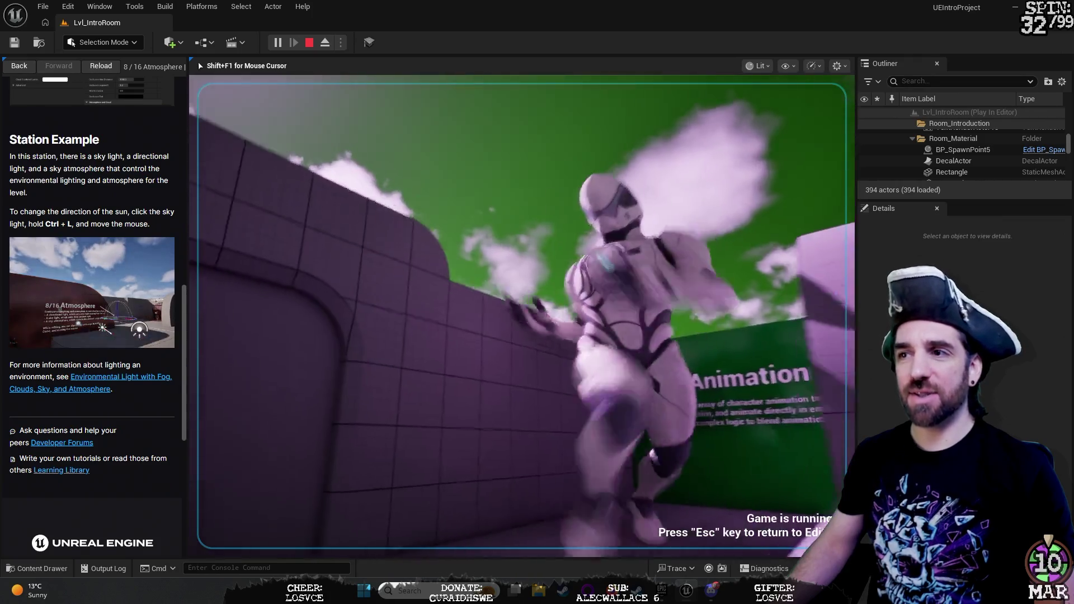
pyautogui.press('w')
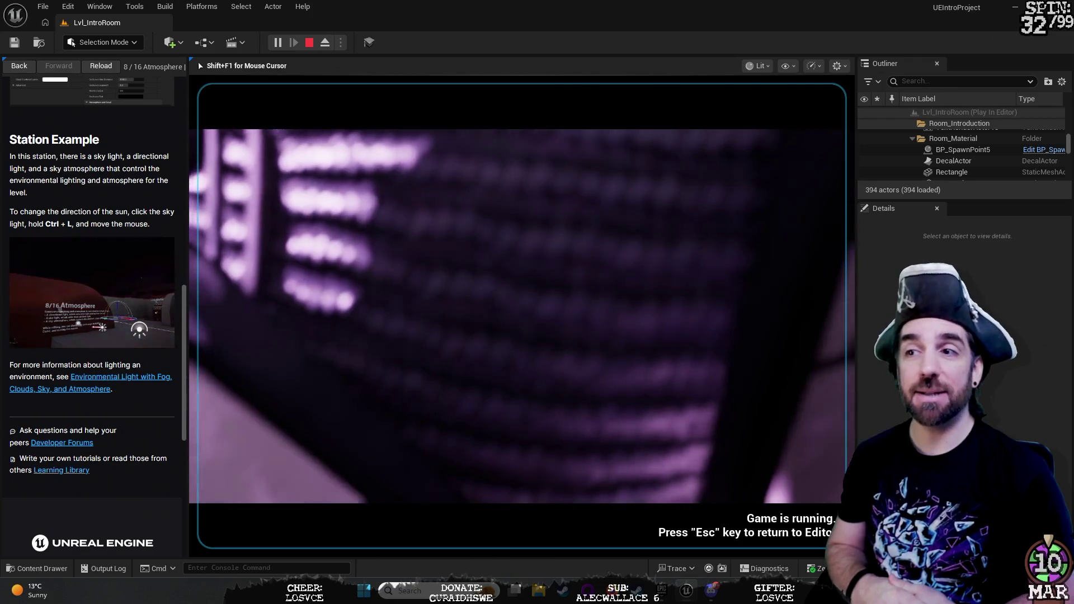
# Step: Walk to the 15/16 Templates and 16/16 Samples signs, then stop the play session
pyautogui.press('w')
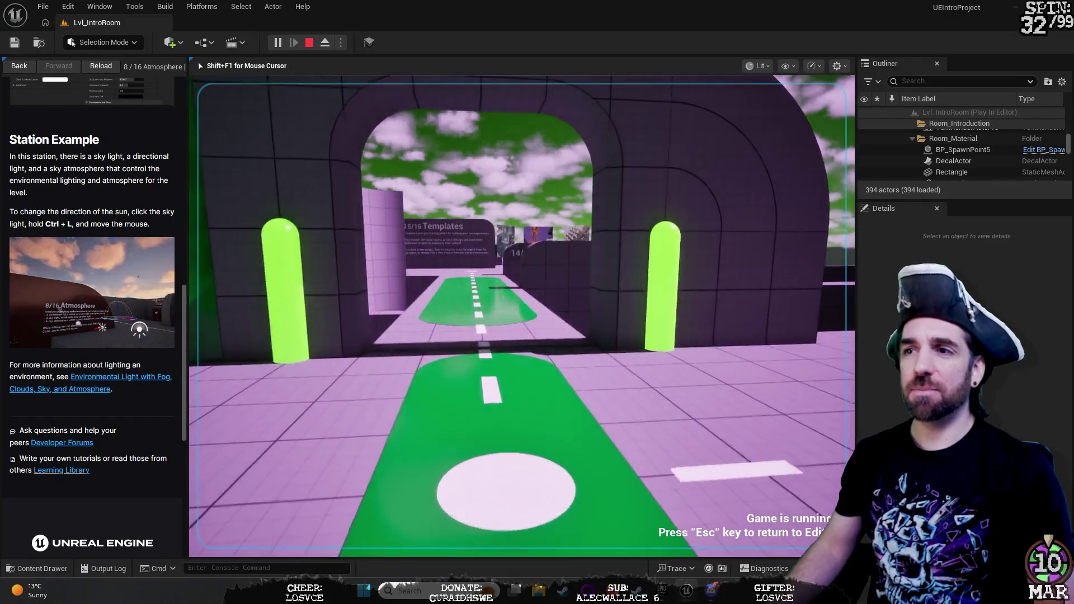
pyautogui.press('w')
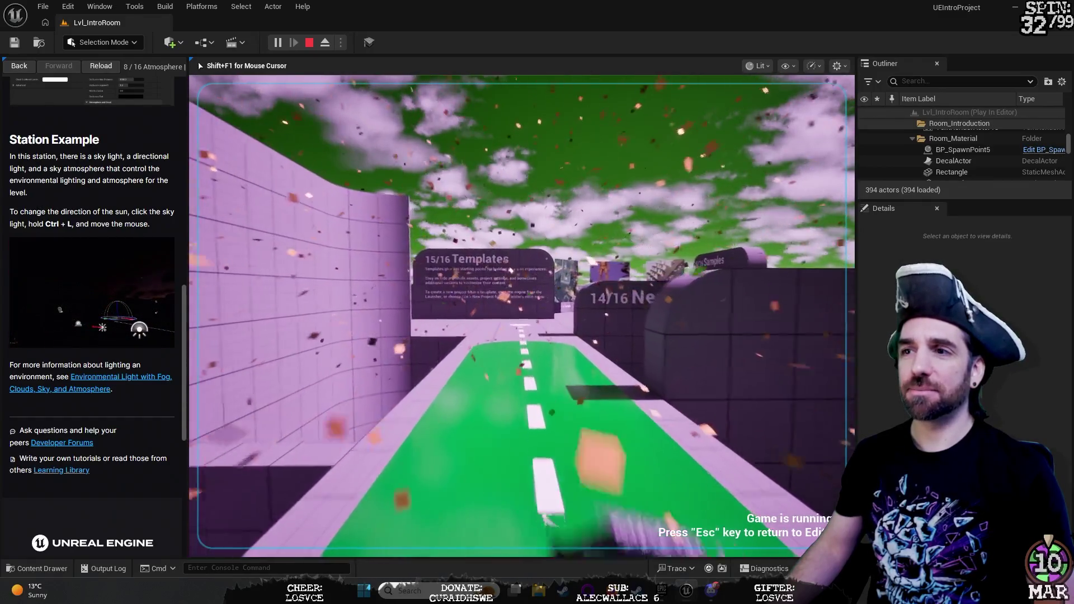
pyautogui.press('w')
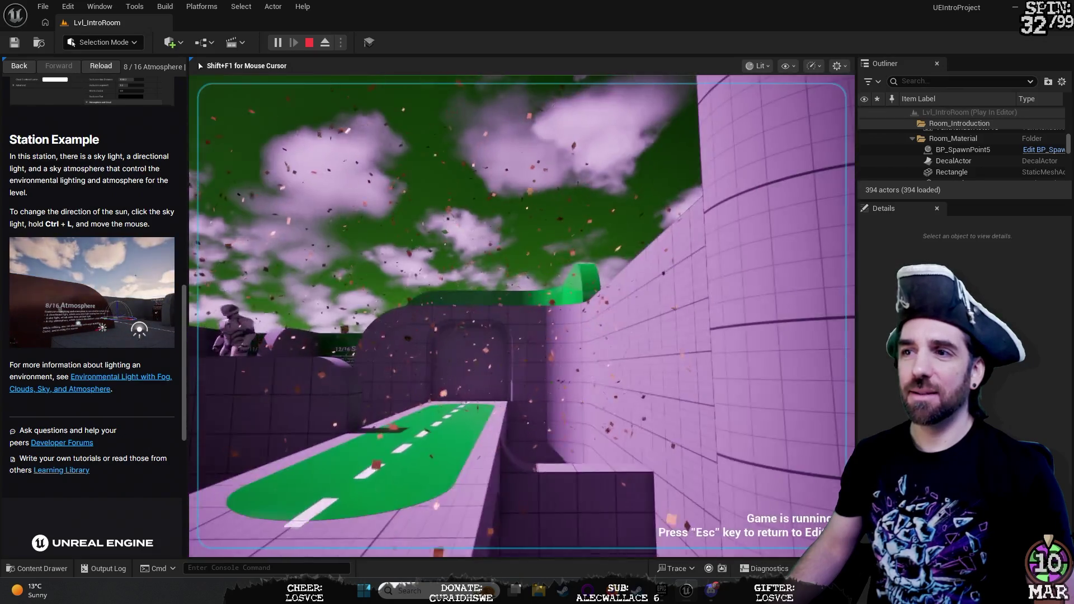
pyautogui.press('w')
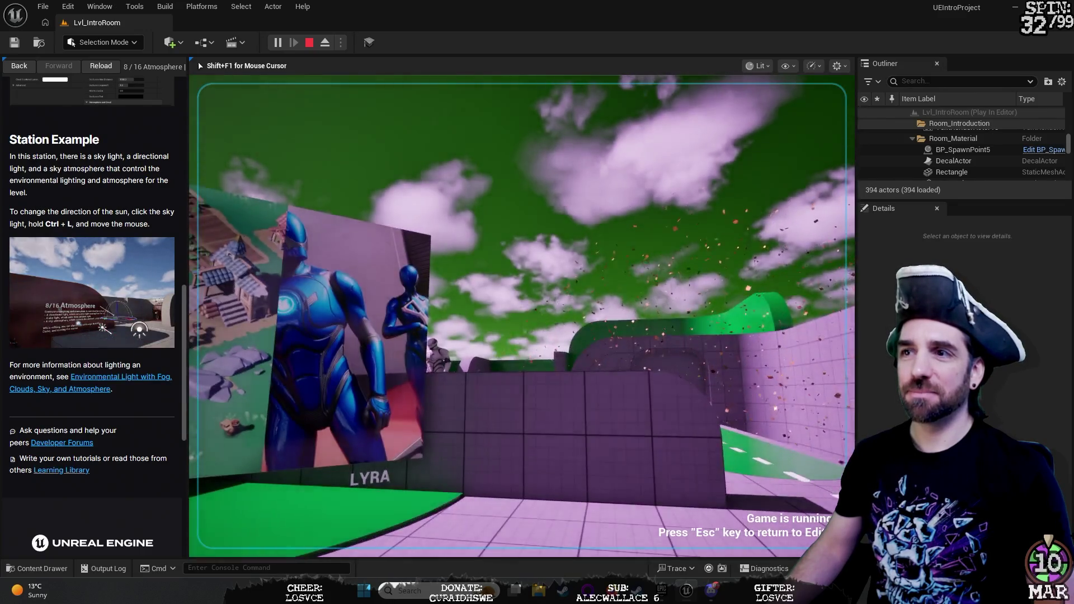
pyautogui.press('s')
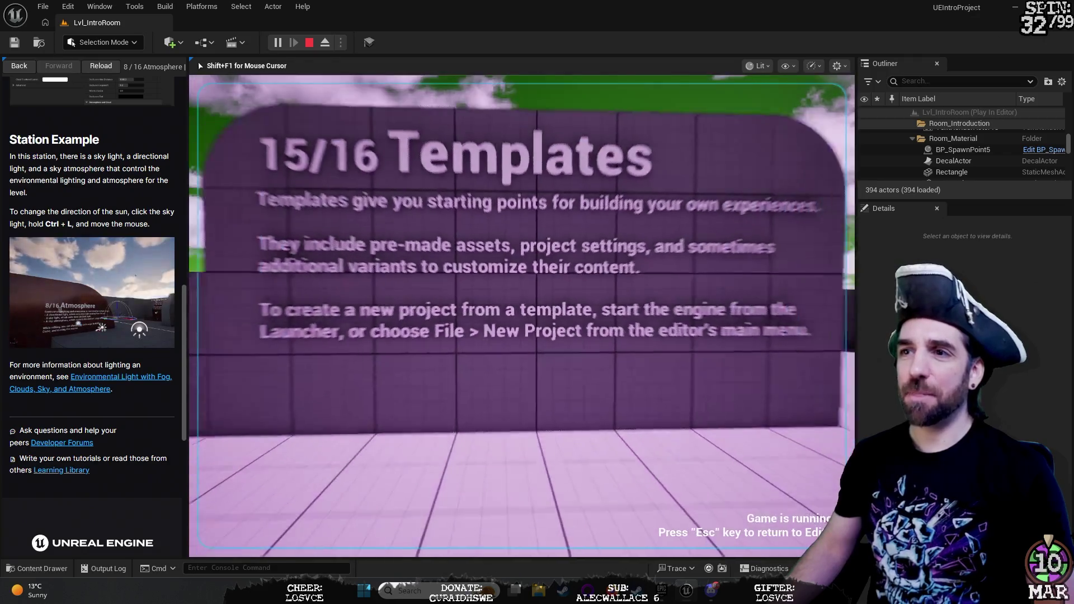
pyautogui.press('w')
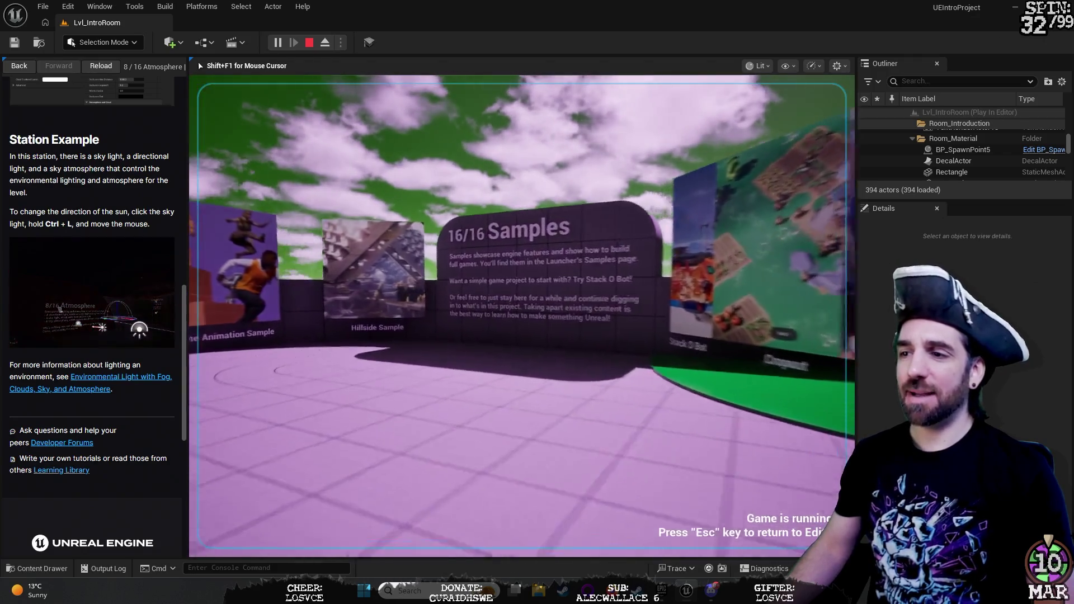
pyautogui.press('w')
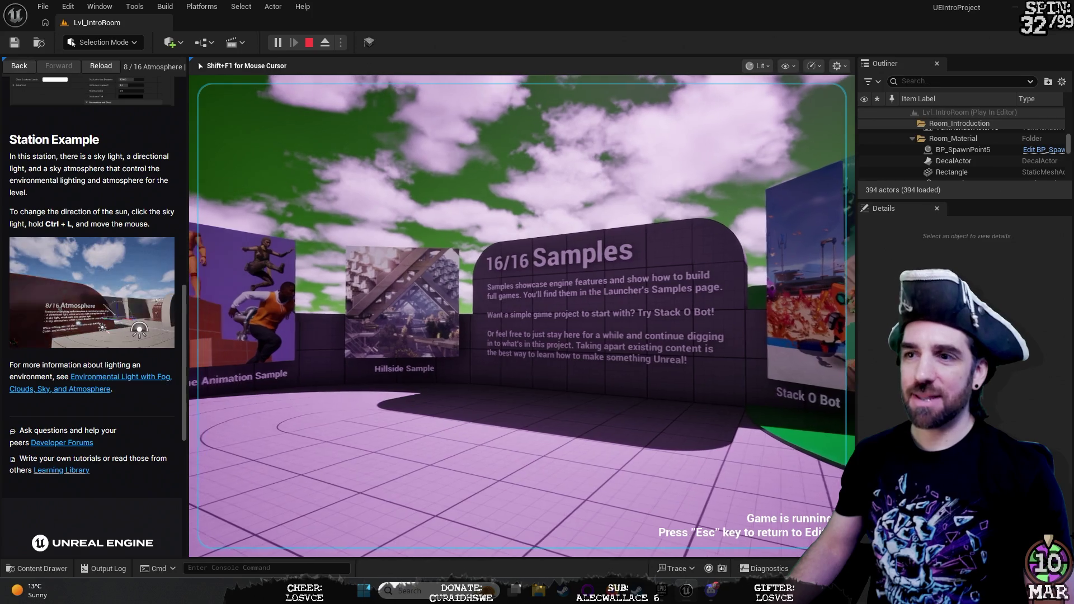
pyautogui.press('Escape')
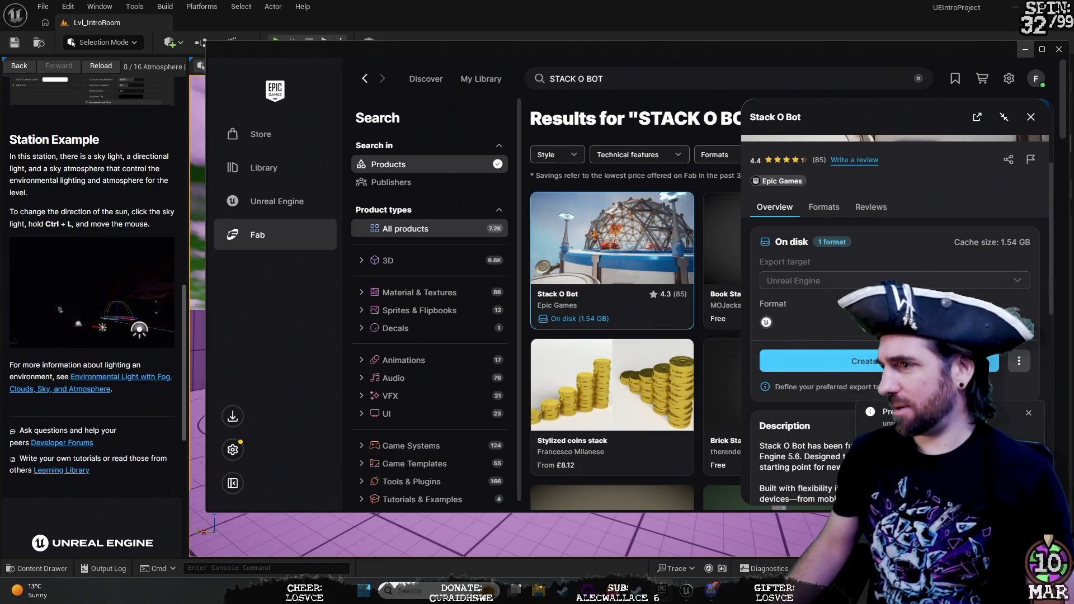
# Step: Scroll through the Stack O Bot listing in the Fab panel
pyautogui.scroll(3, 822, 342)
pyautogui.scroll(-6, 822, 330)
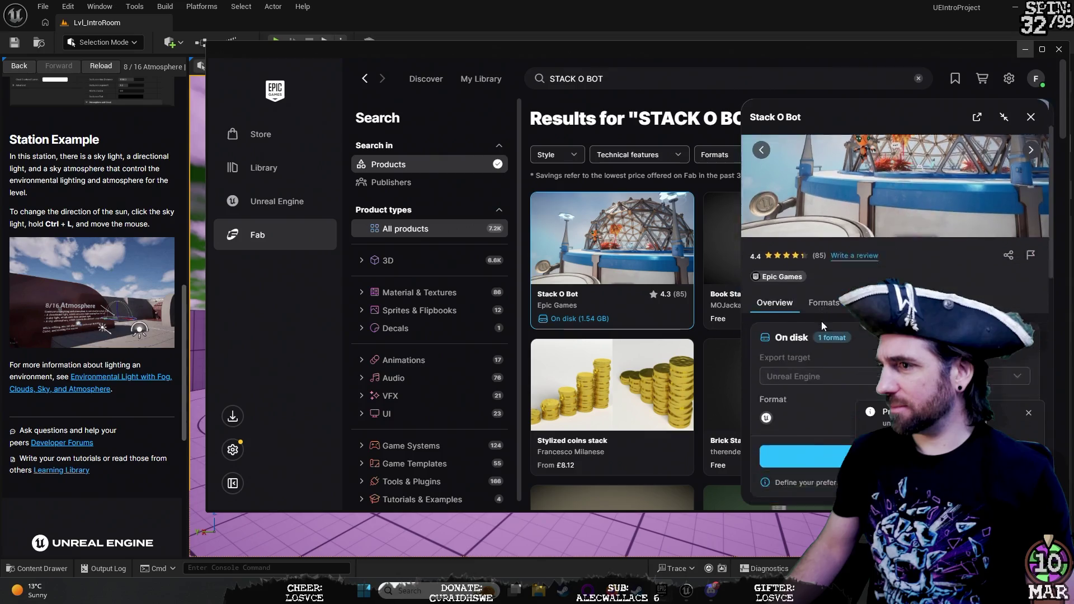
pyautogui.scroll(-3, 822, 326)
pyautogui.scroll(6, 822, 326)
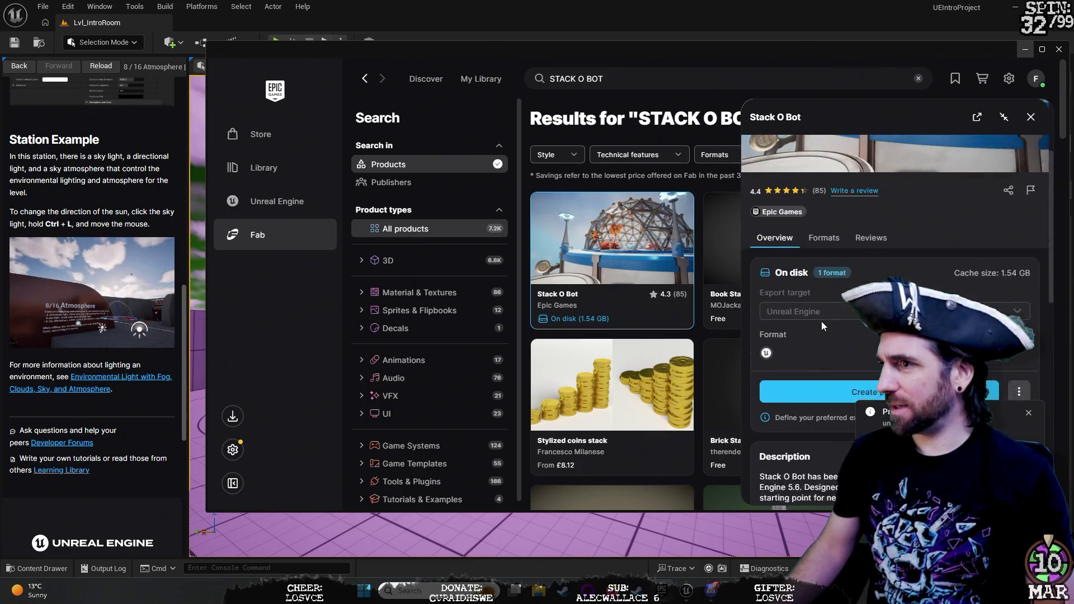
pyautogui.scroll(-1, 823, 326)
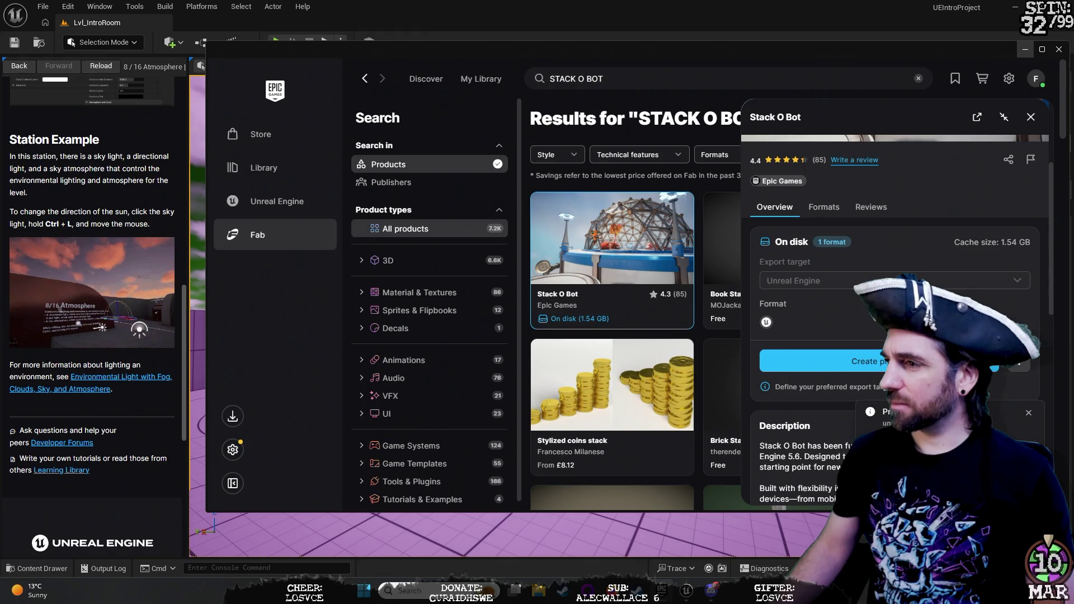
# Step: Start a StackOBot2 project from Stack O Bot, cancel it, and return to Unreal Editor
pyautogui.click(864, 361)
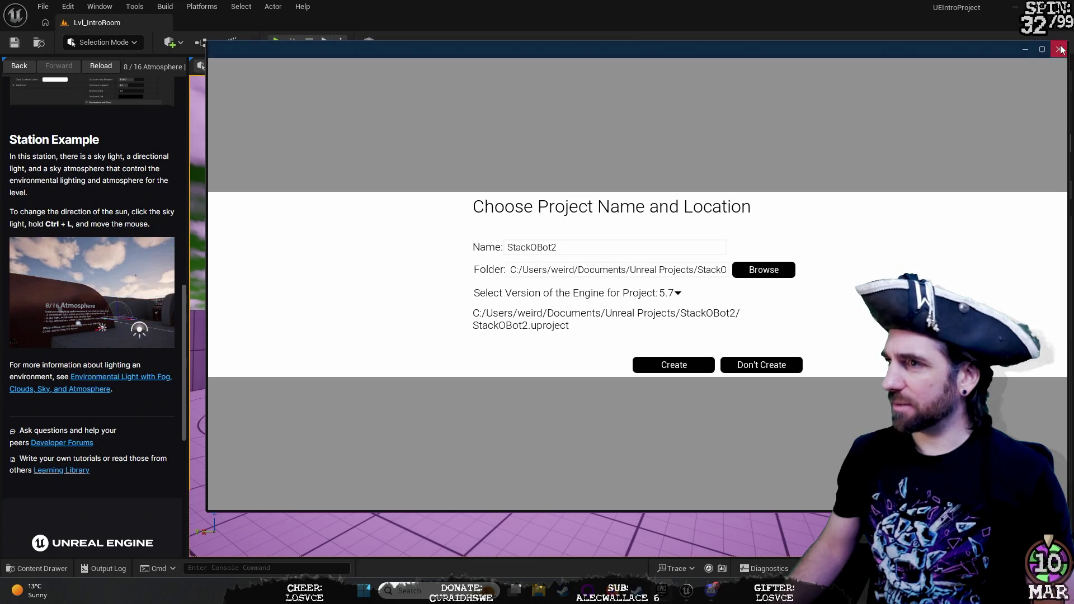
pyautogui.click(762, 367)
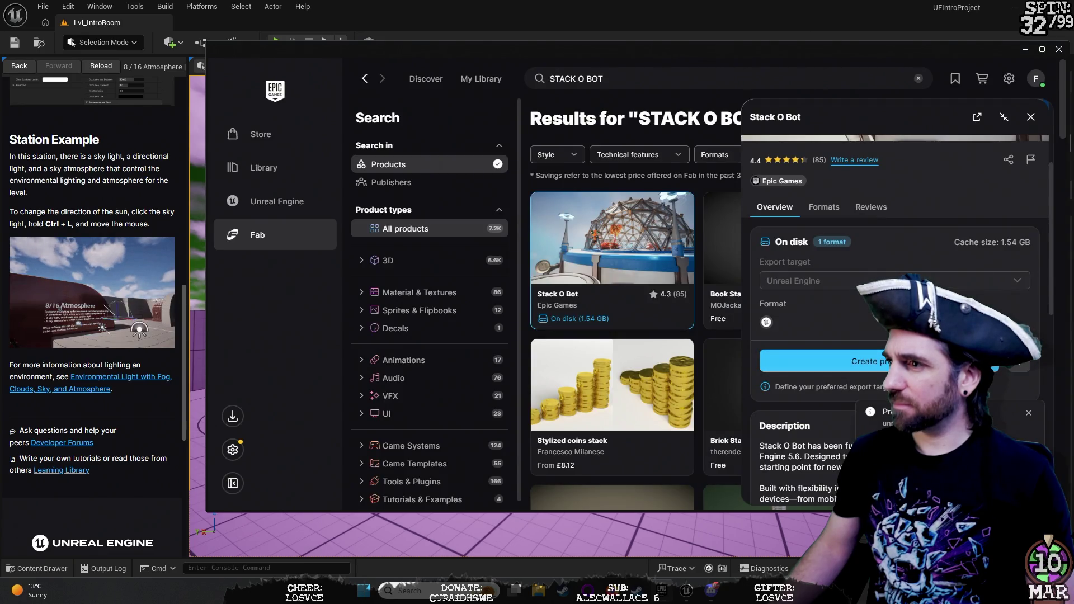
pyautogui.click(797, 365)
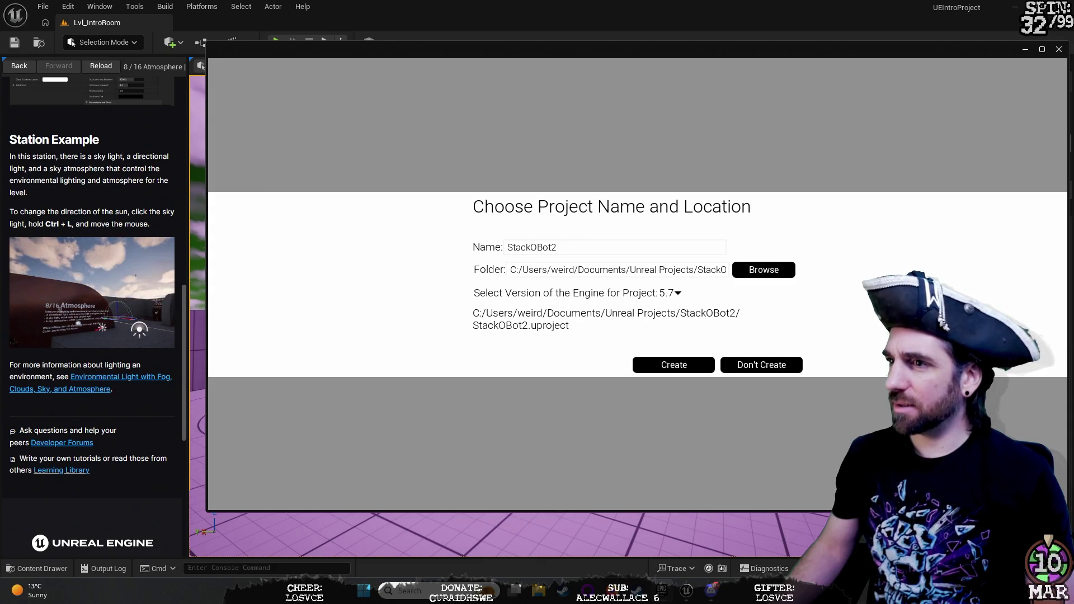
pyautogui.click(780, 369)
pyautogui.click(476, 41)
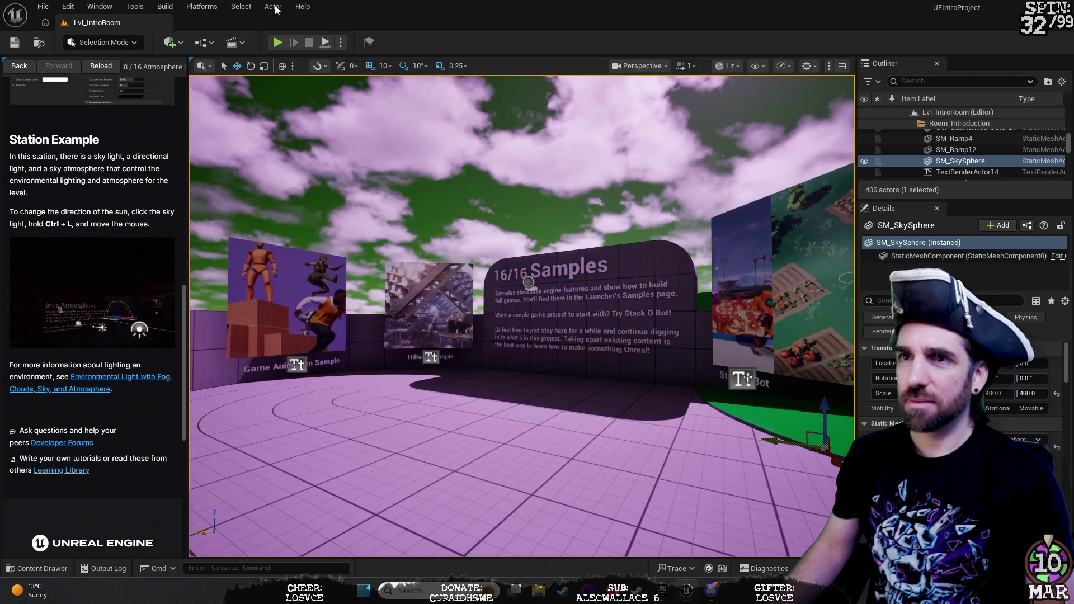
# Step: Open the StackOBot project through File > Open Project, saving the changed intro assets
pyautogui.click(43, 6)
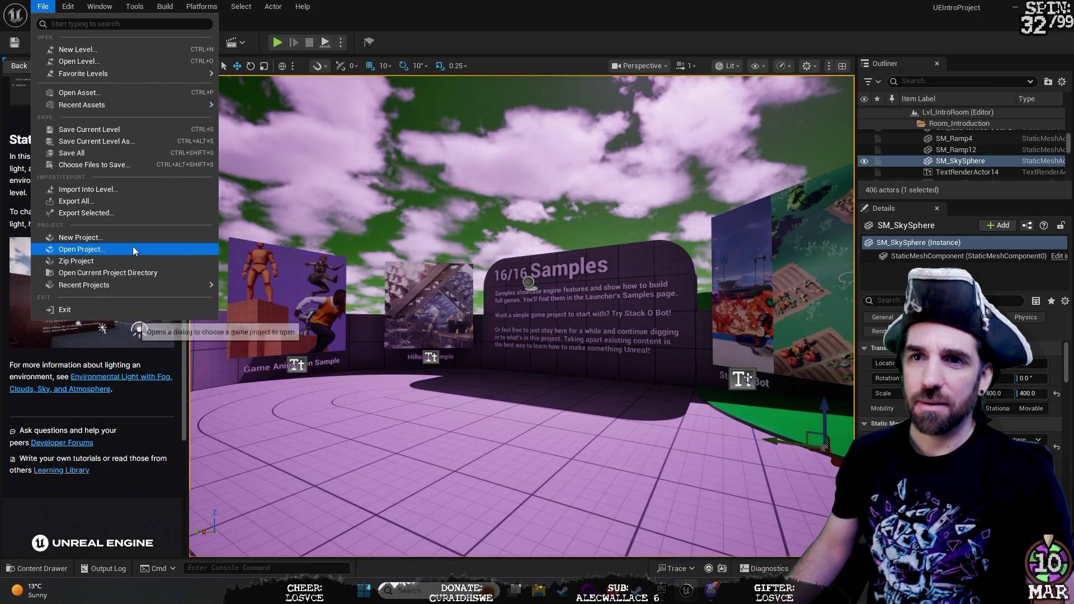
pyautogui.click(132, 248)
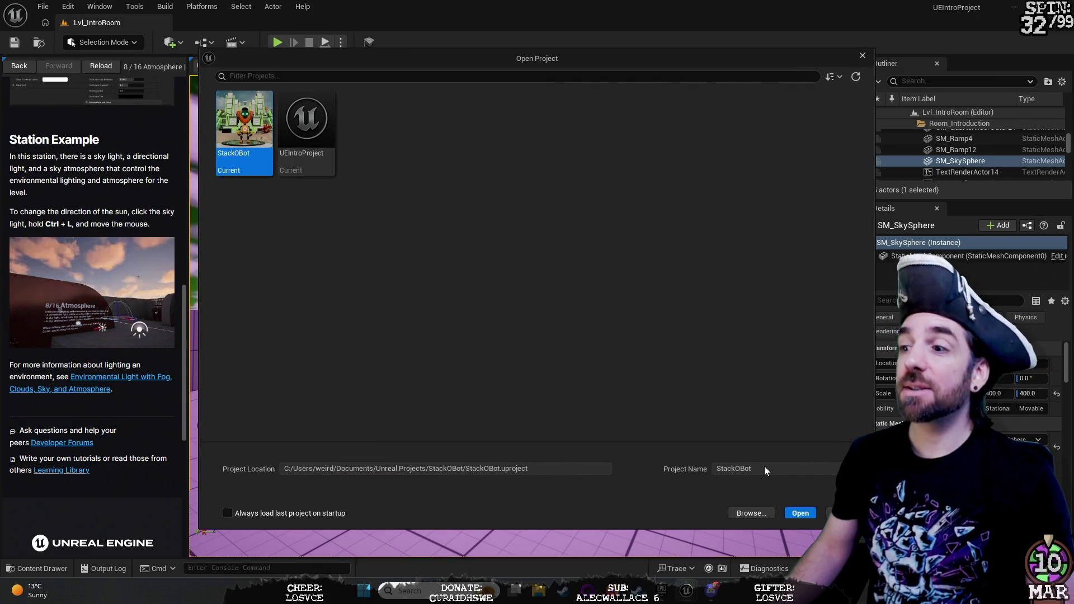
pyautogui.click(799, 514)
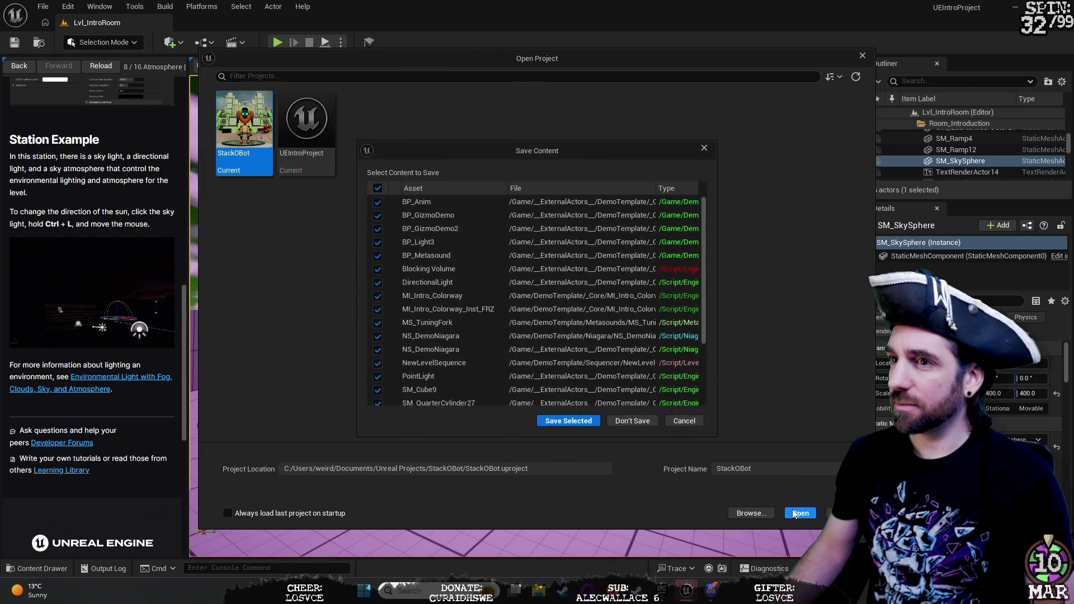
pyautogui.click(569, 421)
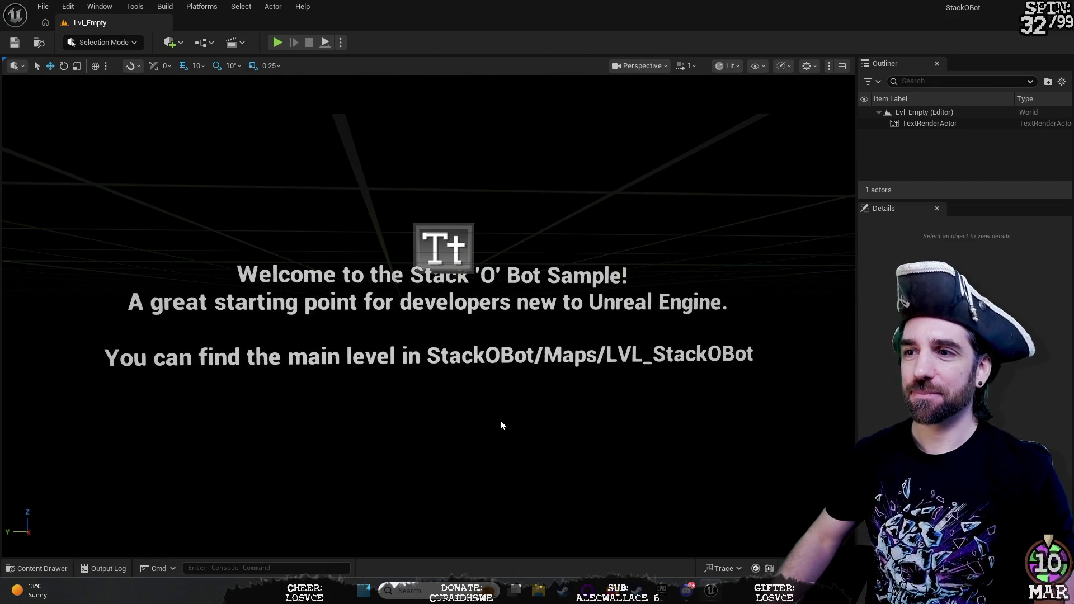
# Step: Select the welcome text actor and add the line 'HEHEHE BALLS' to its Text property
pyautogui.moveTo(541, 370)
pyautogui.mouseDown()
pyautogui.moveTo(448, 361)
pyautogui.moveTo(515, 364)
pyautogui.moveTo(541, 372)
pyautogui.moveTo(541, 386)
pyautogui.moveTo(540, 341)
pyautogui.moveTo(537, 398)
pyautogui.moveTo(565, 386)
pyautogui.moveTo(538, 380)
pyautogui.mouseUp()
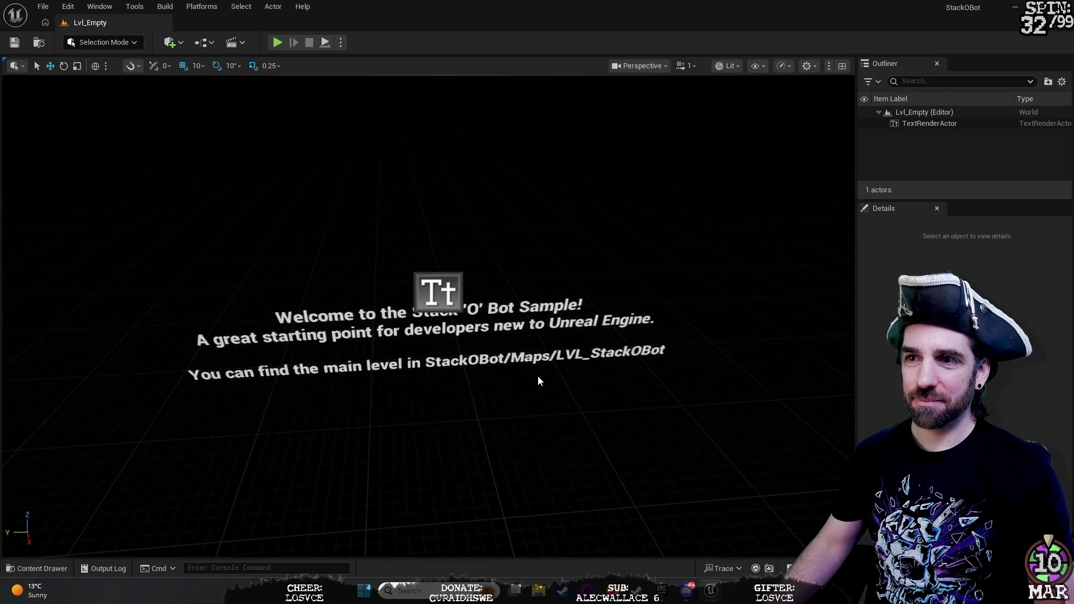
pyautogui.click(444, 303)
pyautogui.scroll(-3, 896, 391)
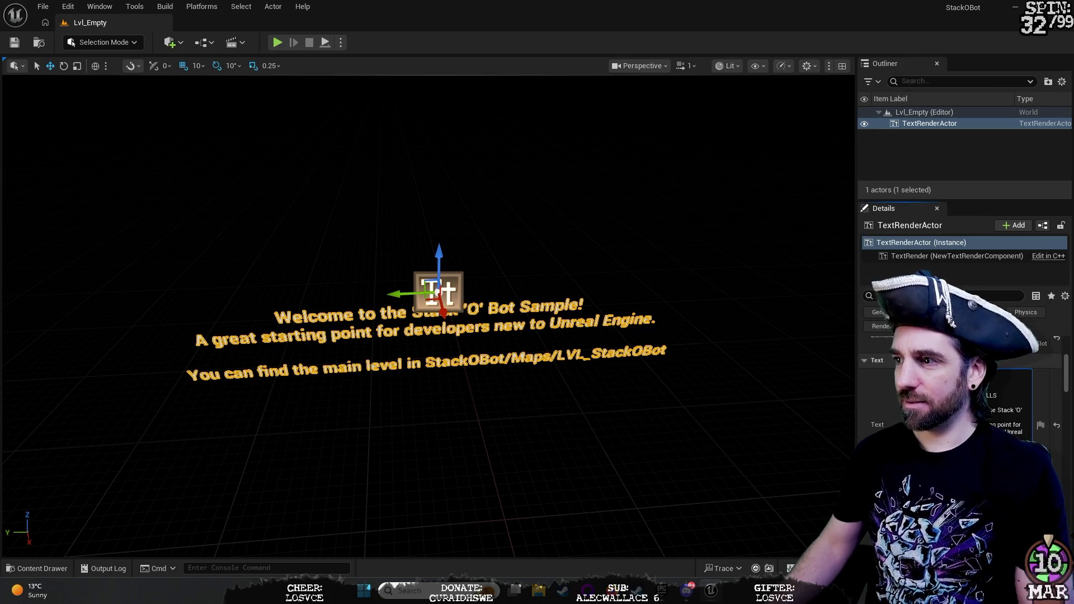
pyautogui.scroll(-5, 1009, 386)
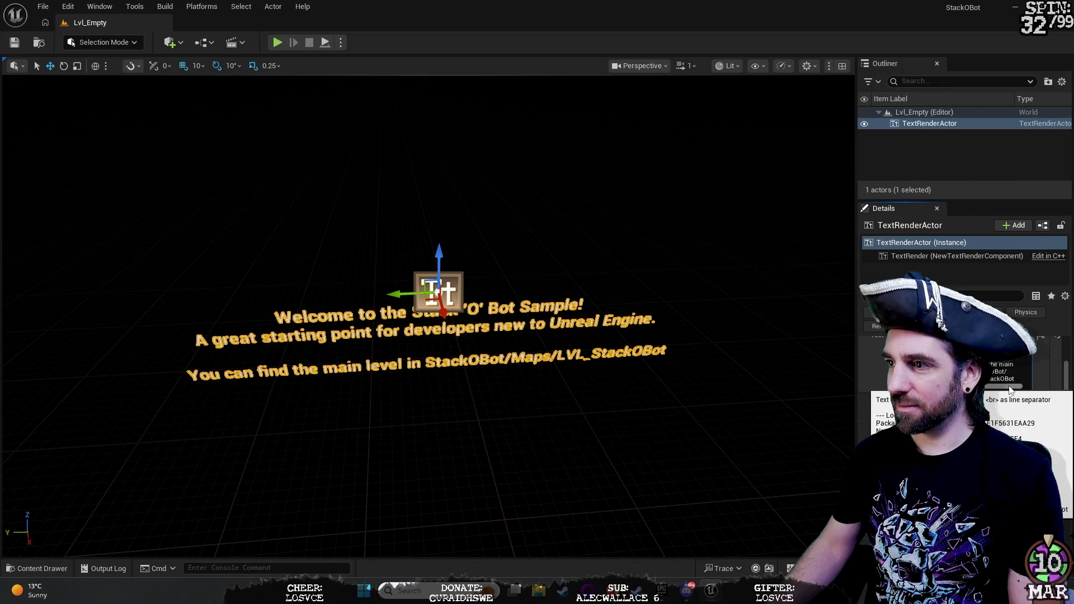
pyautogui.press('Return')
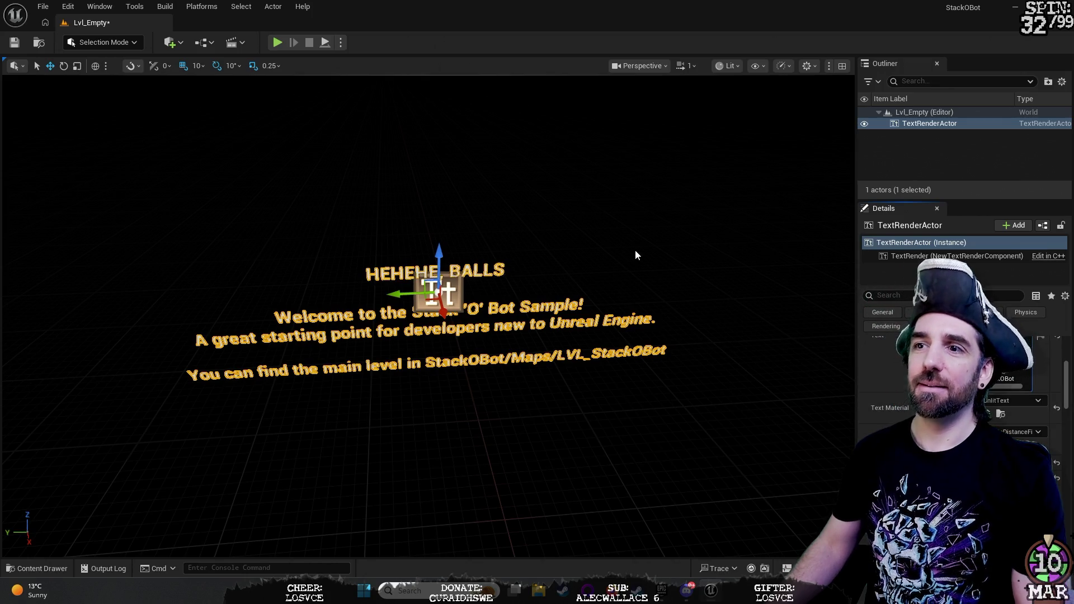
# Step: Turn the viewport to face the updated welcome text and reselect the text actor
pyautogui.scroll(5, 710, 224)
pyautogui.scroll(-5, 708, 219)
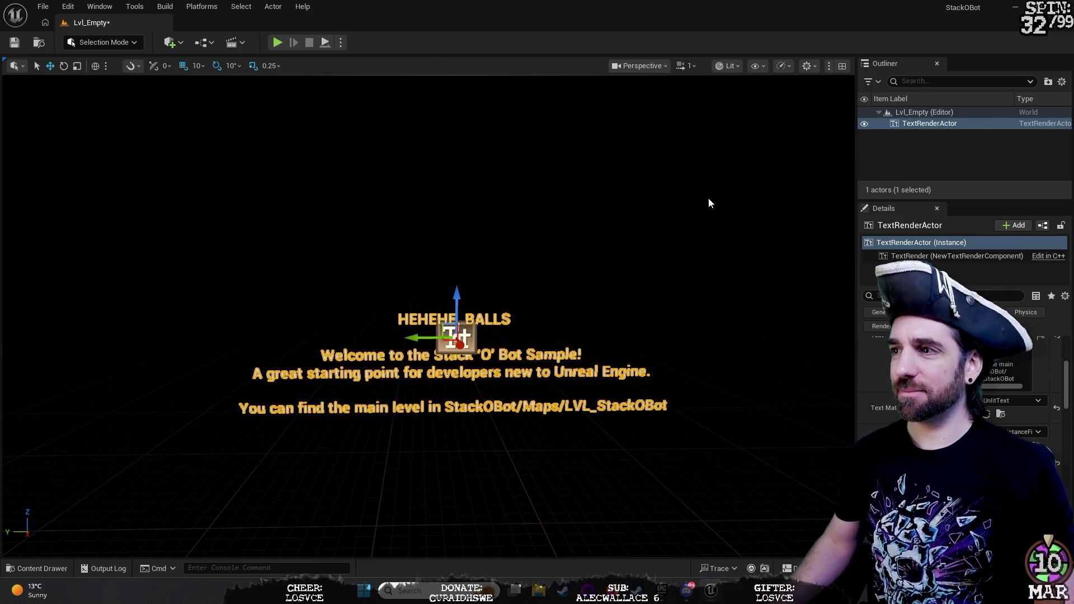
pyautogui.click(646, 226)
pyautogui.moveTo(647, 226)
pyautogui.mouseDown()
pyautogui.moveTo(622, 212)
pyautogui.moveTo(632, 246)
pyautogui.moveTo(615, 229)
pyautogui.moveTo(638, 229)
pyautogui.moveTo(610, 235)
pyautogui.moveTo(610, 219)
pyautogui.mouseUp()
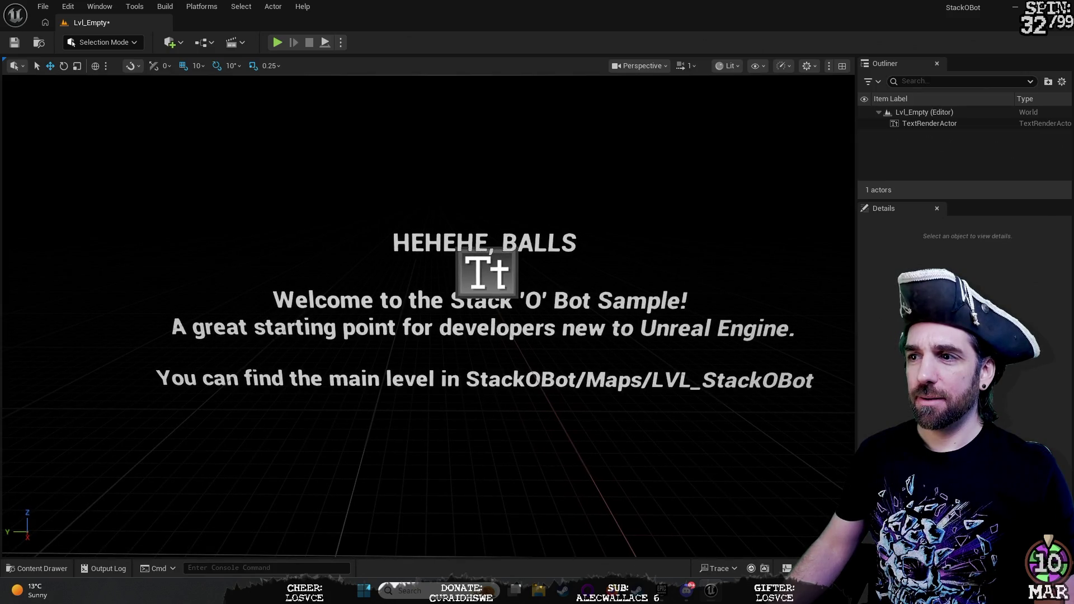
pyautogui.click(486, 273)
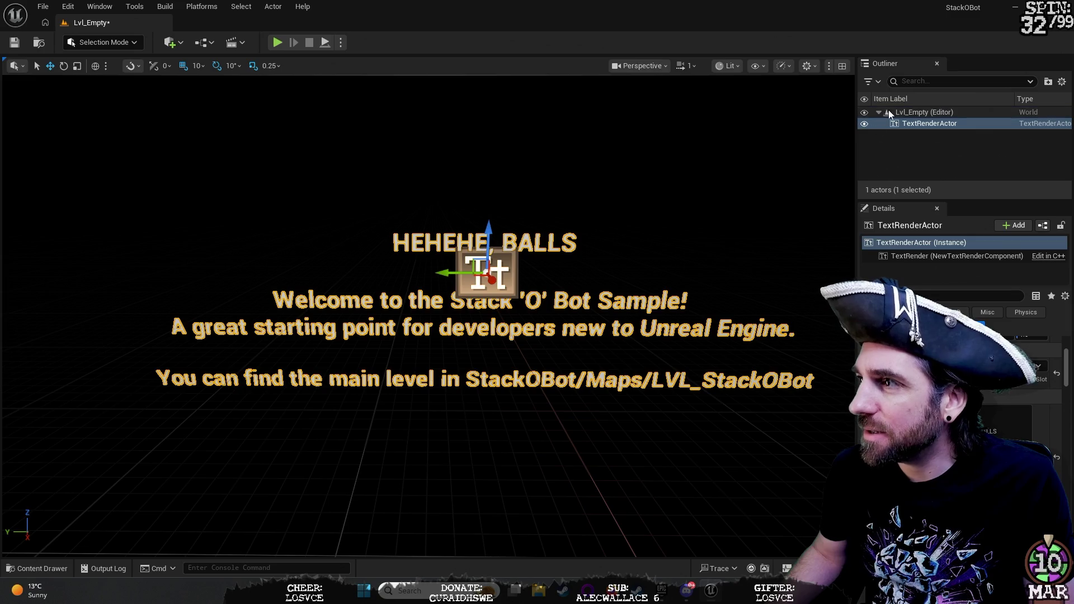
# Step: Search the Outliner for 'STA', then clear the search
pyautogui.click(913, 82)
pyautogui.write('STA')
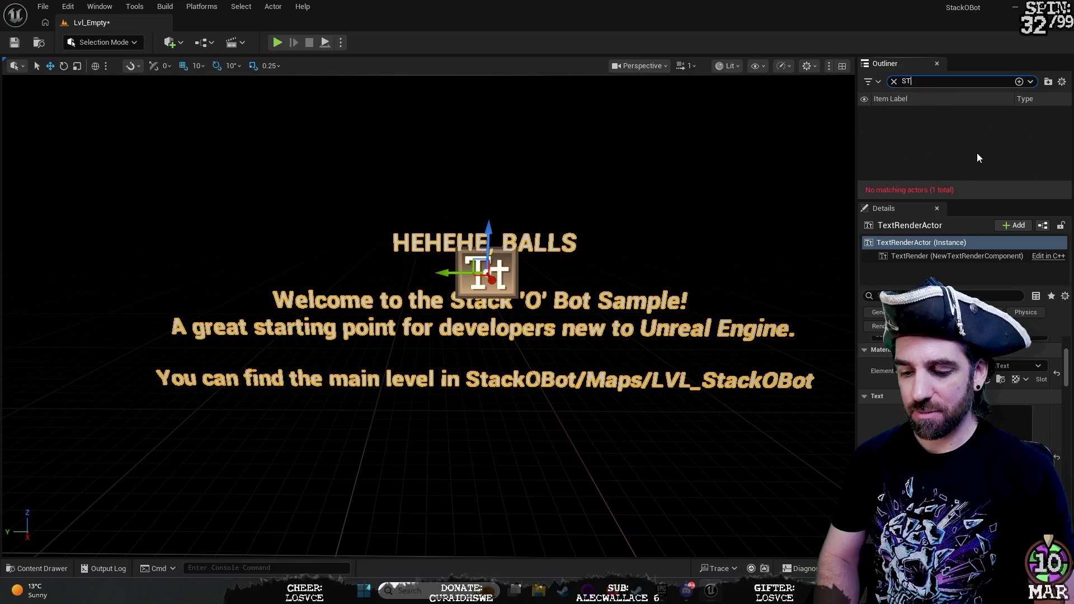
pyautogui.press('BackSpace')
pyautogui.press('BackSpace')
pyautogui.press('BackSpace')
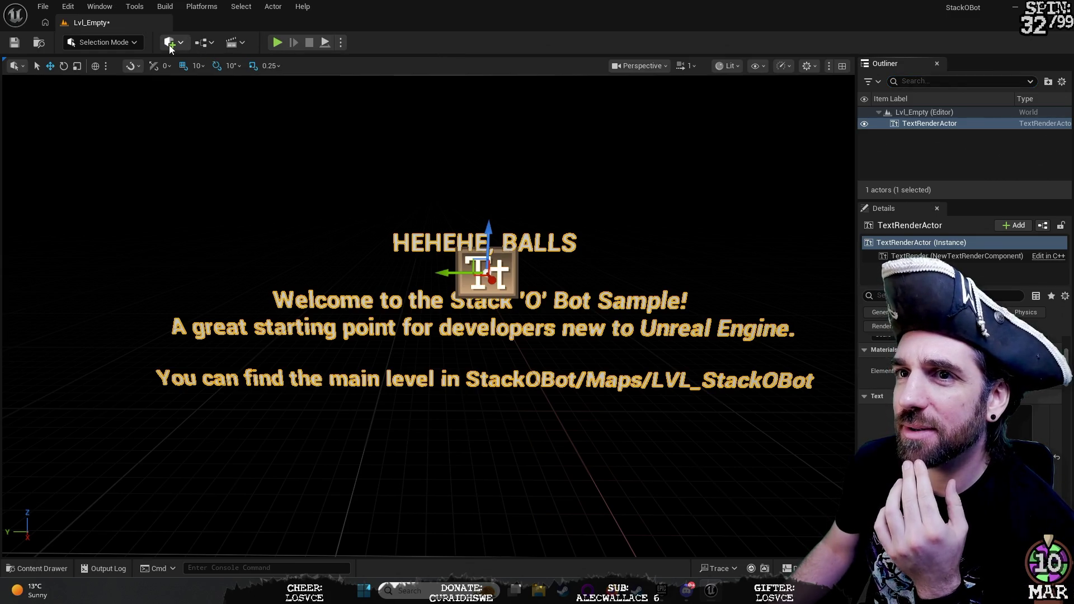
pyautogui.click(112, 44)
pyautogui.click(113, 43)
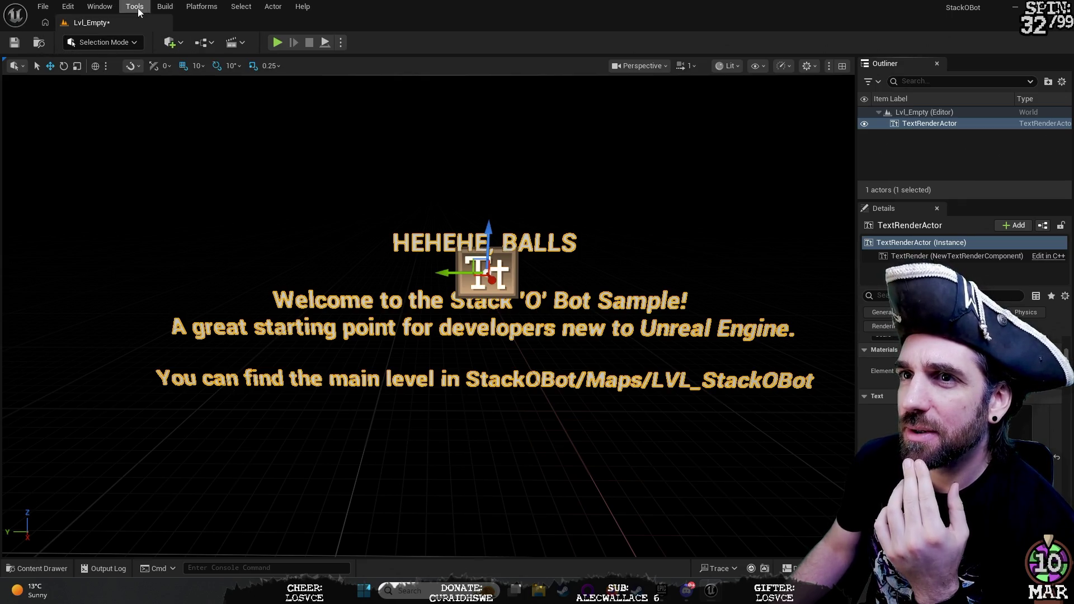
# Step: Open LVL_MainMenu from StackOBot/Maps via File > Open Level, discarding Lvl_Empty changes
pyautogui.click(45, 8)
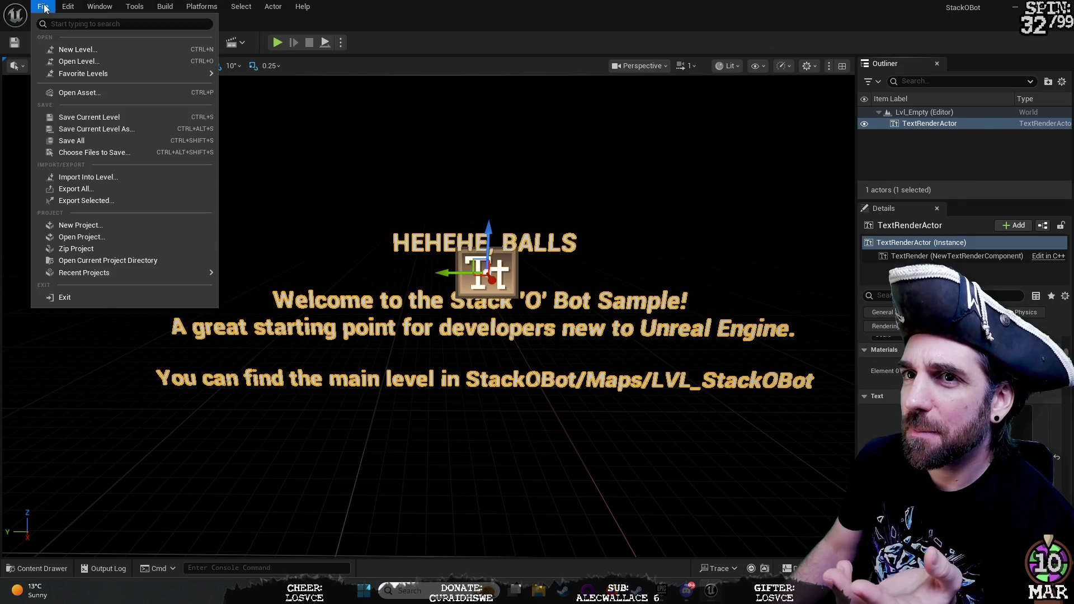
pyautogui.click(149, 61)
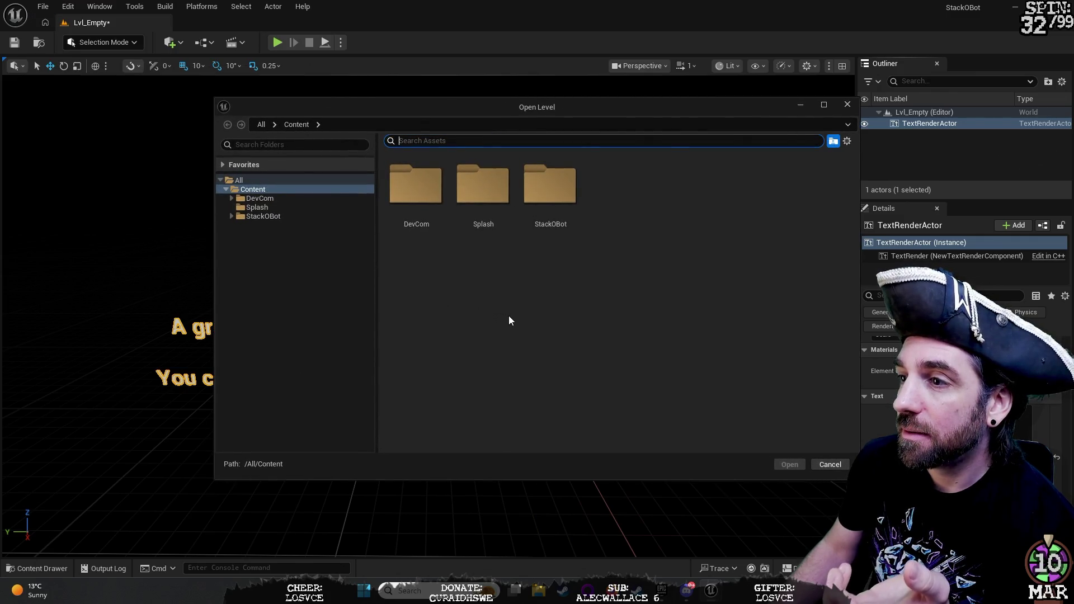
pyautogui.doubleClick(546, 192)
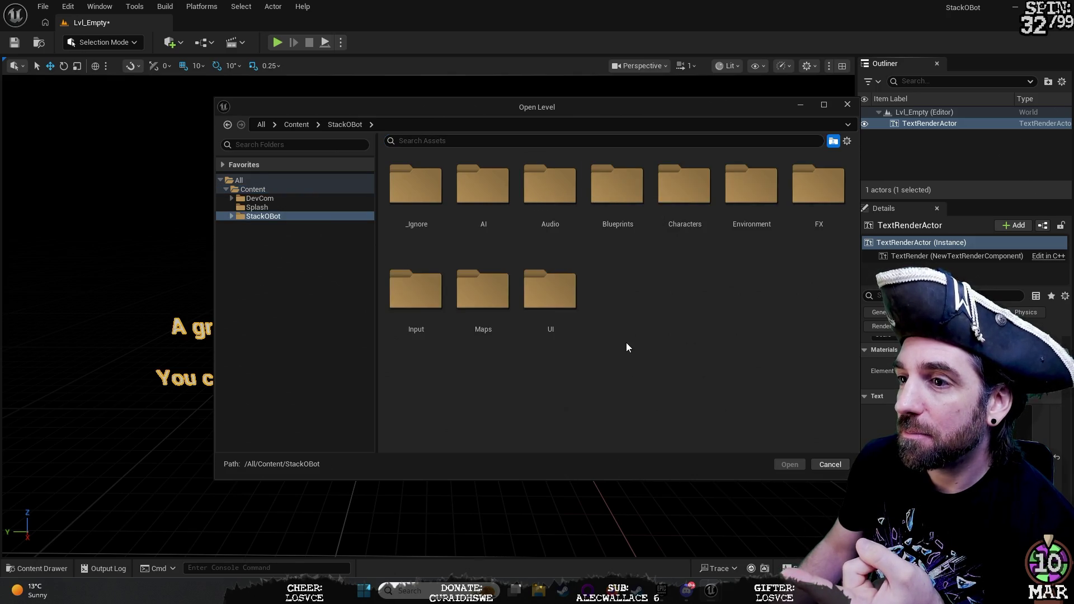
pyautogui.doubleClick(475, 290)
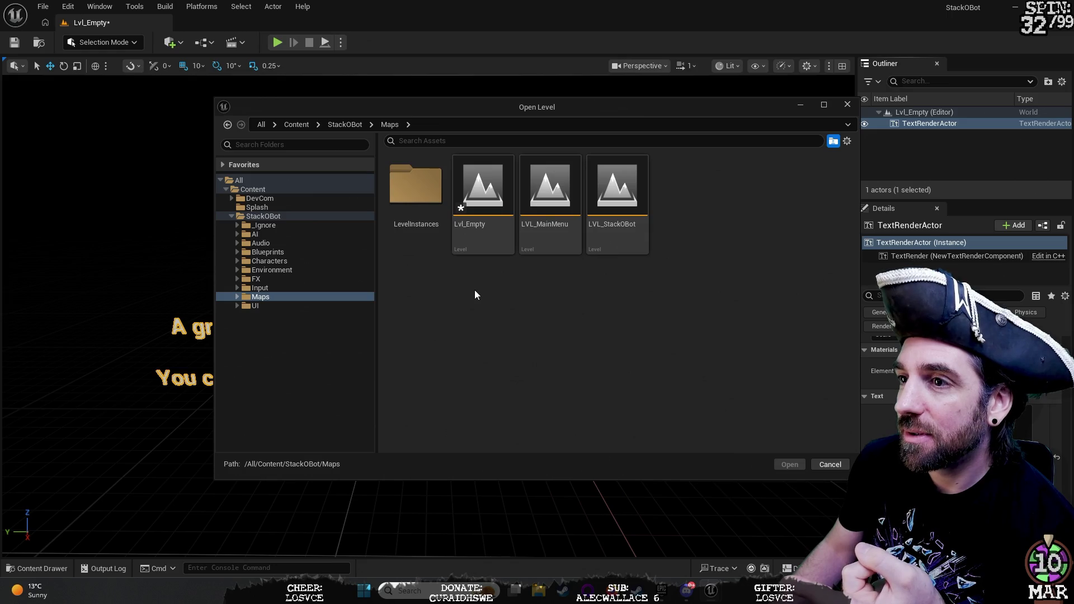
pyautogui.click(606, 203)
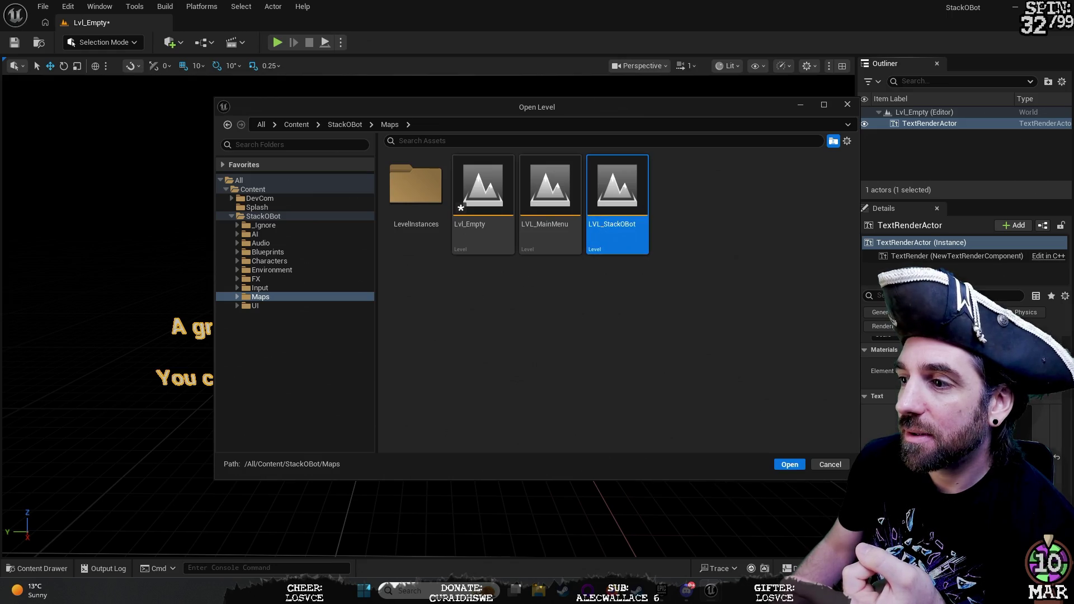
pyautogui.click(539, 190)
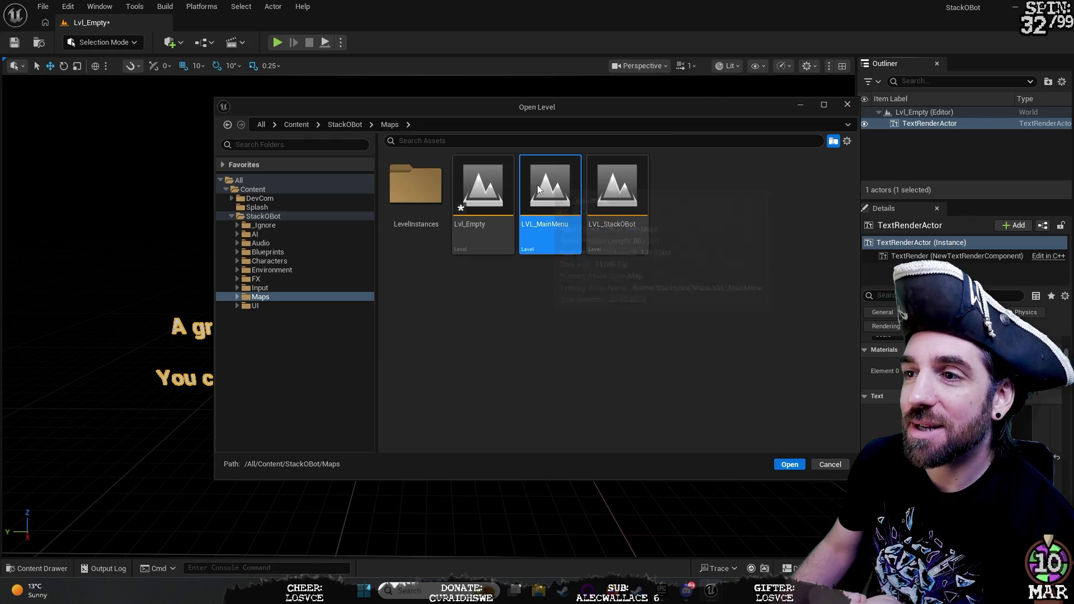
pyautogui.doubleClick(567, 190)
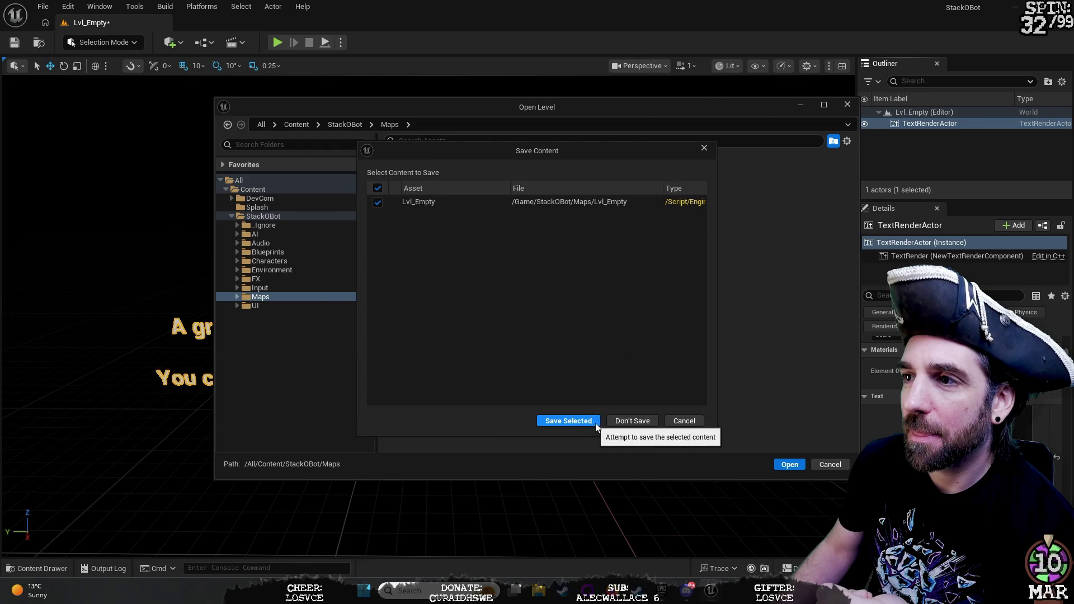
pyautogui.click(631, 423)
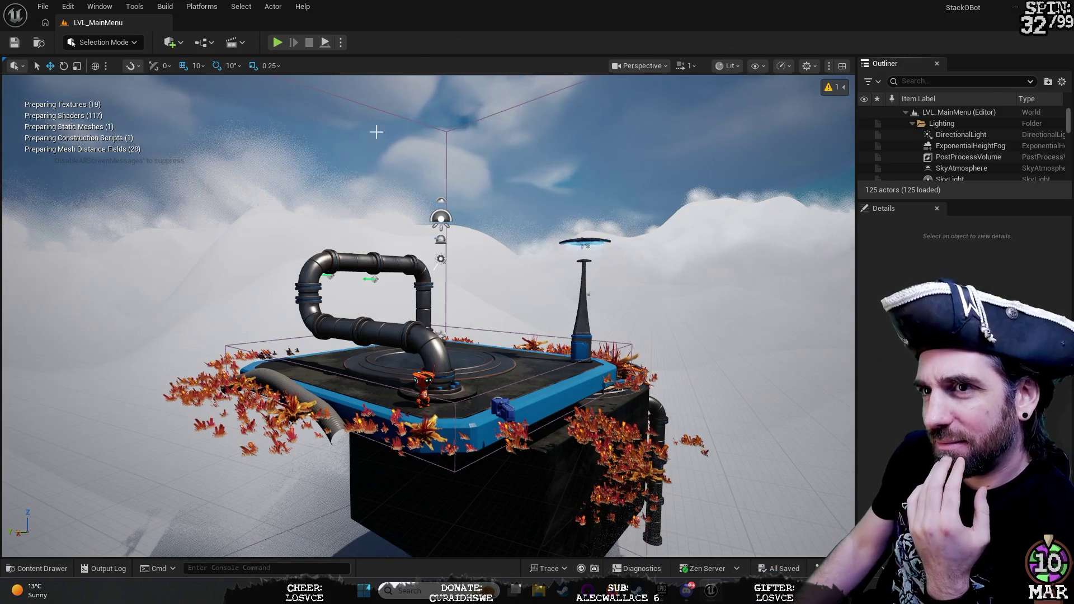
# Step: Click the toolbar while LVL_MainMenu finishes loading its 125 actors and compiling shaders
pyautogui.click(281, 42)
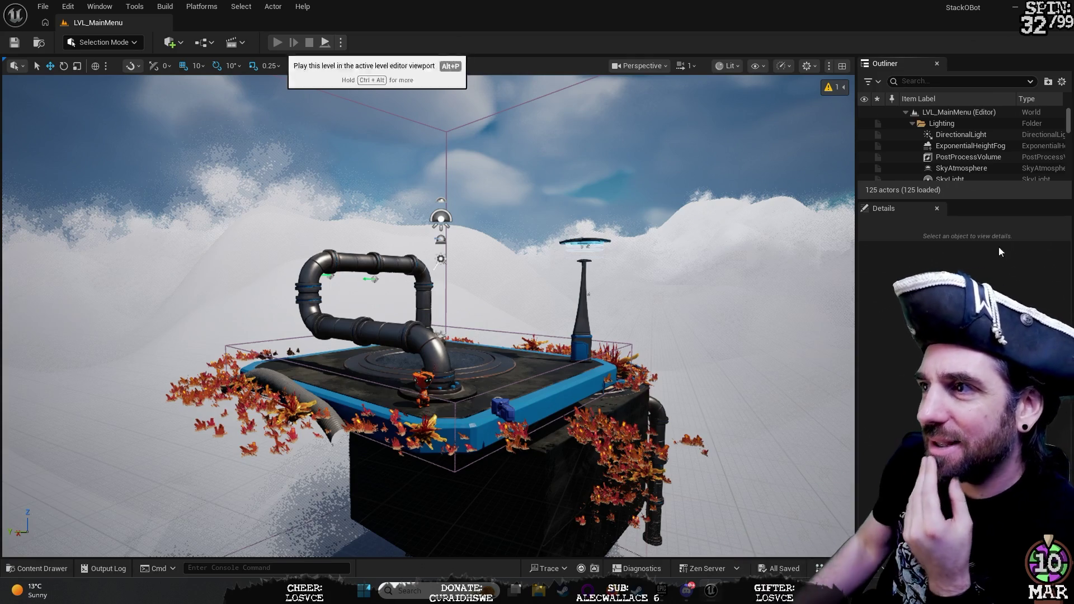
# Step: Play LVL_MainMenu in the editor and press PLAY on its Main Menu
pyautogui.click(278, 42)
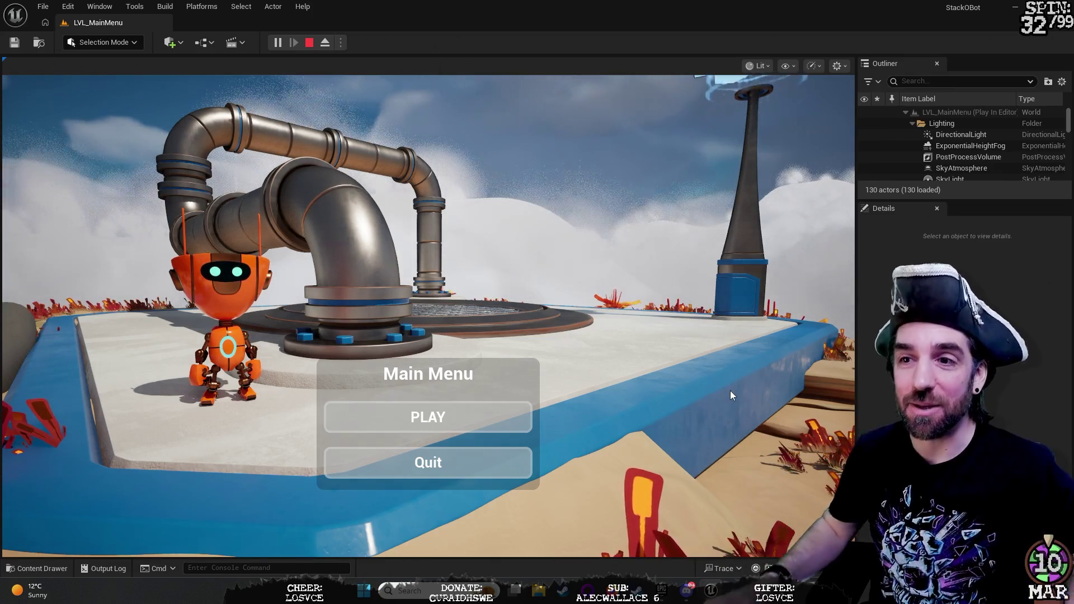
pyautogui.click(434, 417)
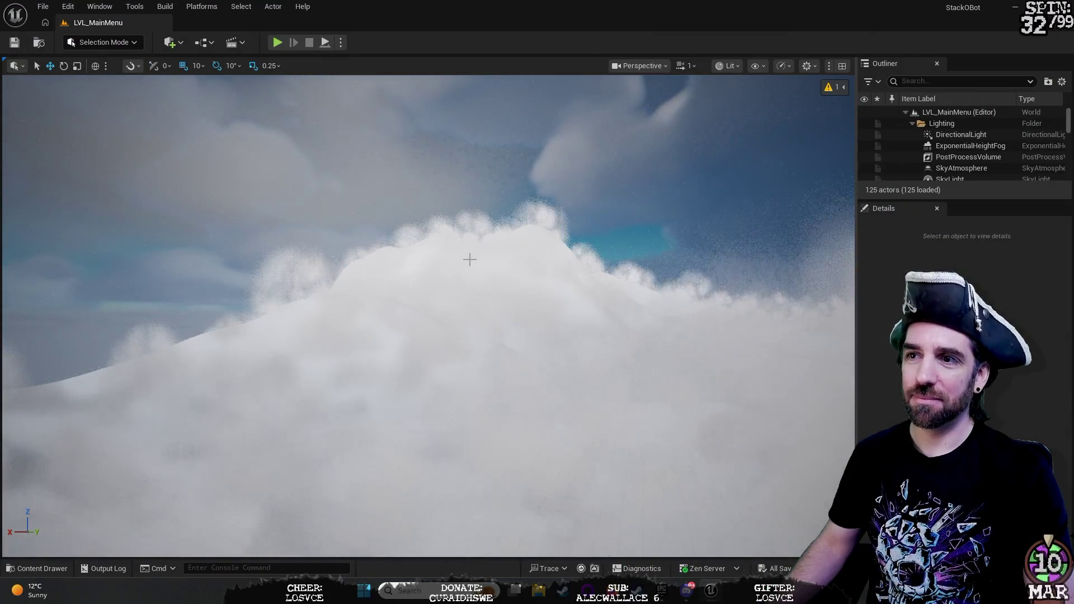
# Step: Fly the viewport around the island to just behind the blue camera prop near the robot
pyautogui.moveTo(494, 254)
pyautogui.mouseDown()
pyautogui.moveTo(503, 246)
pyautogui.moveTo(459, 249)
pyautogui.moveTo(448, 305)
pyautogui.moveTo(442, 246)
pyautogui.mouseUp()
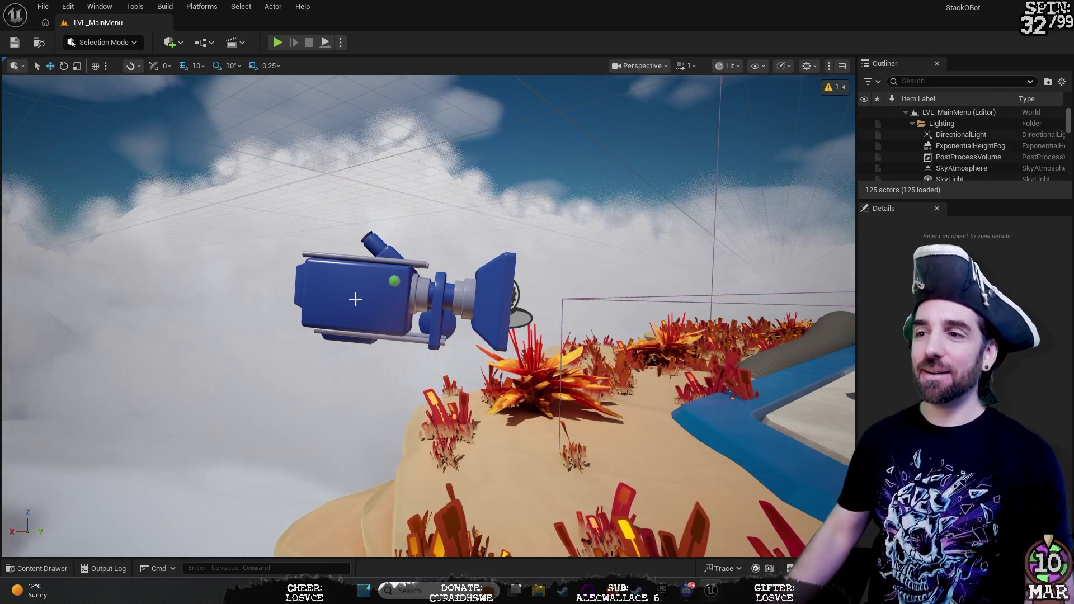
pyautogui.moveTo(355, 299); pyautogui.dragTo(356, 299)
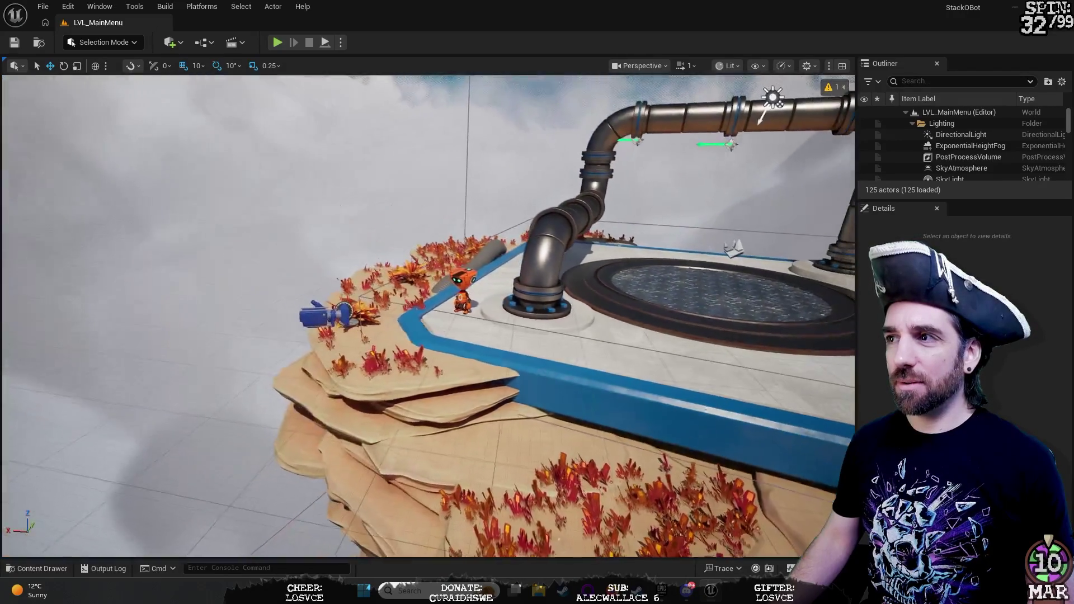
pyautogui.scroll(-10, 961, 149)
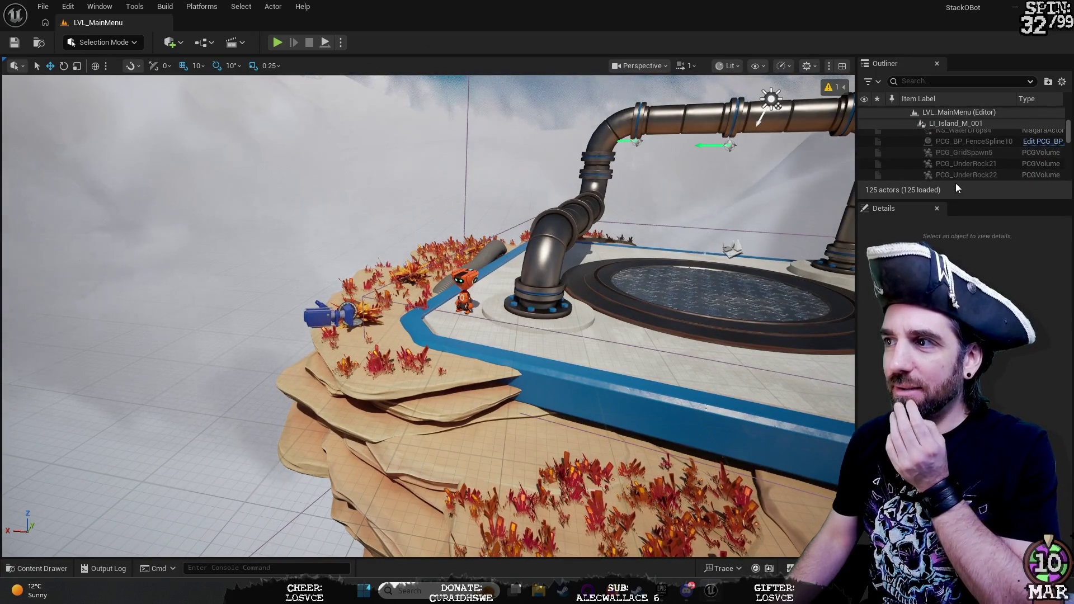
# Step: Browse the Outliner past the robot mesh and WorldPartition actors, then select BP_MainMenuPlayer
pyautogui.moveTo(949, 201); pyautogui.dragTo(949, 356)
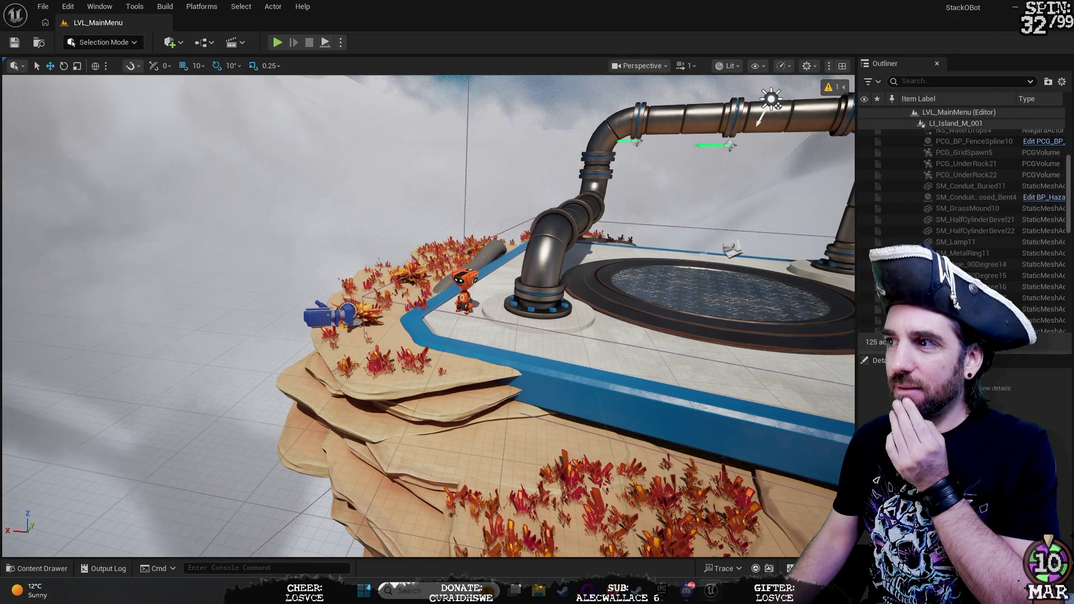
pyautogui.scroll(-10, 943, 252)
pyautogui.scroll(-5, 944, 252)
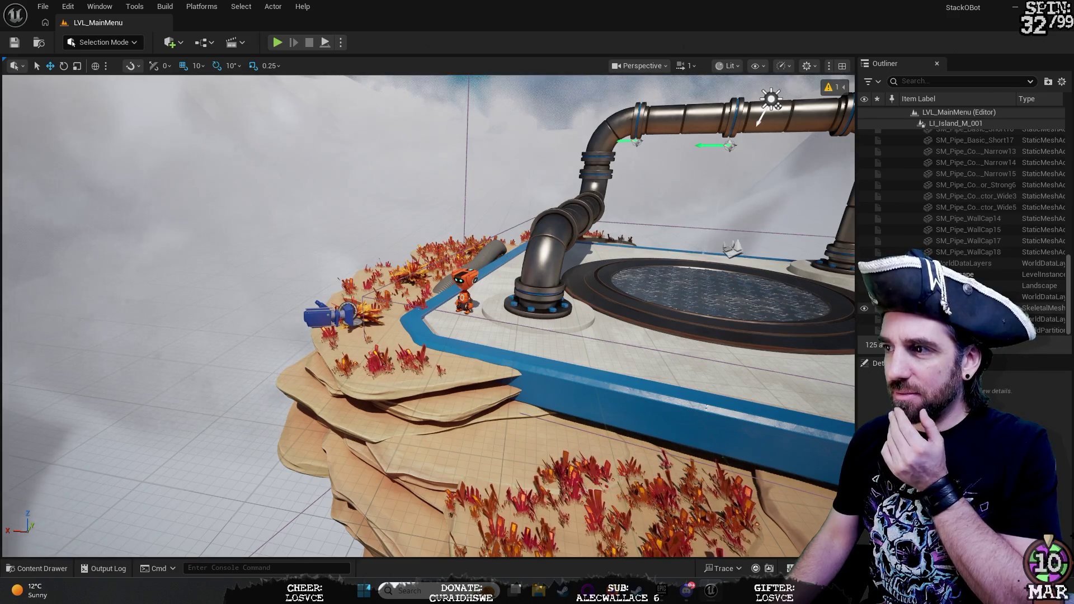
pyautogui.click(951, 308)
pyautogui.click(951, 331)
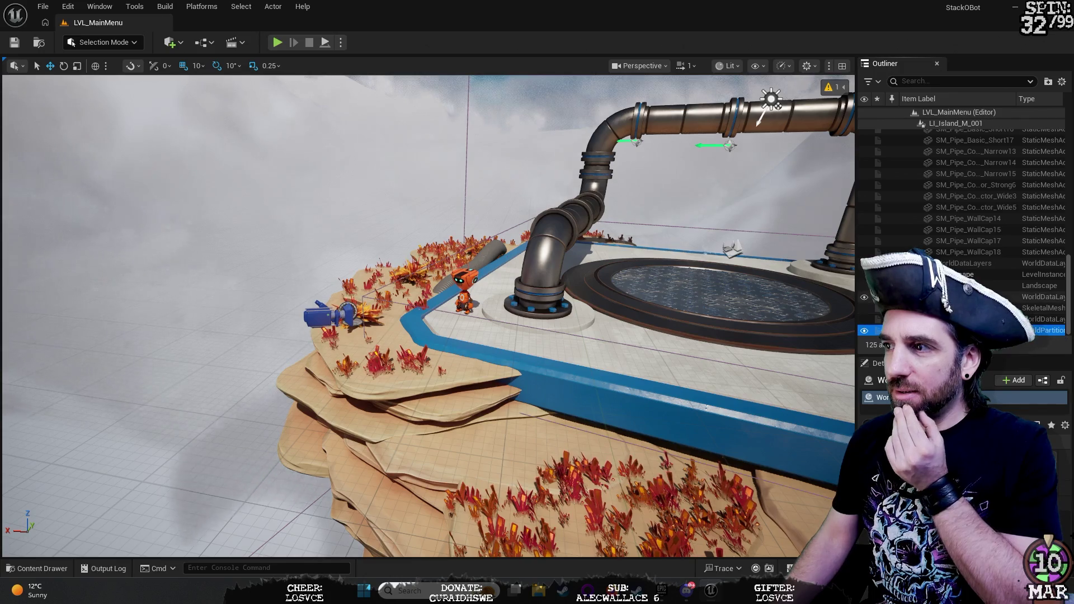
pyautogui.scroll(10, 985, 279)
pyautogui.scroll(3, 985, 280)
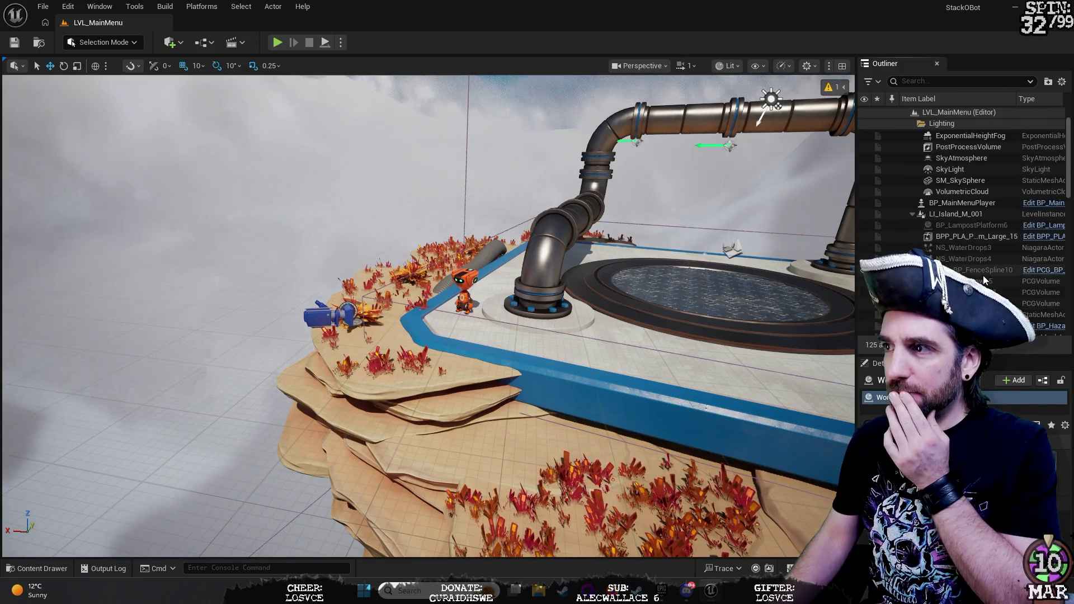
pyautogui.click(977, 206)
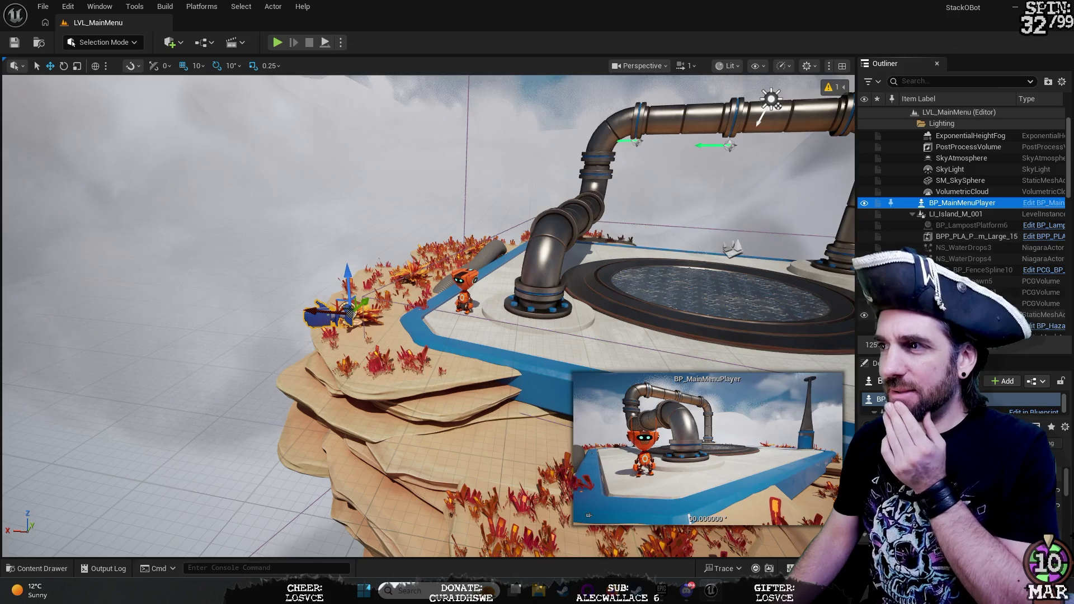
# Step: Frame and orbit BP_MainMenuPlayer, enlarge the Details panel, and select one of its components
pyautogui.press('f')
pyautogui.moveTo(297, 315)
pyautogui.mouseDown()
pyautogui.moveTo(324, 313)
pyautogui.moveTo(280, 316)
pyautogui.moveTo(291, 314)
pyautogui.mouseUp()
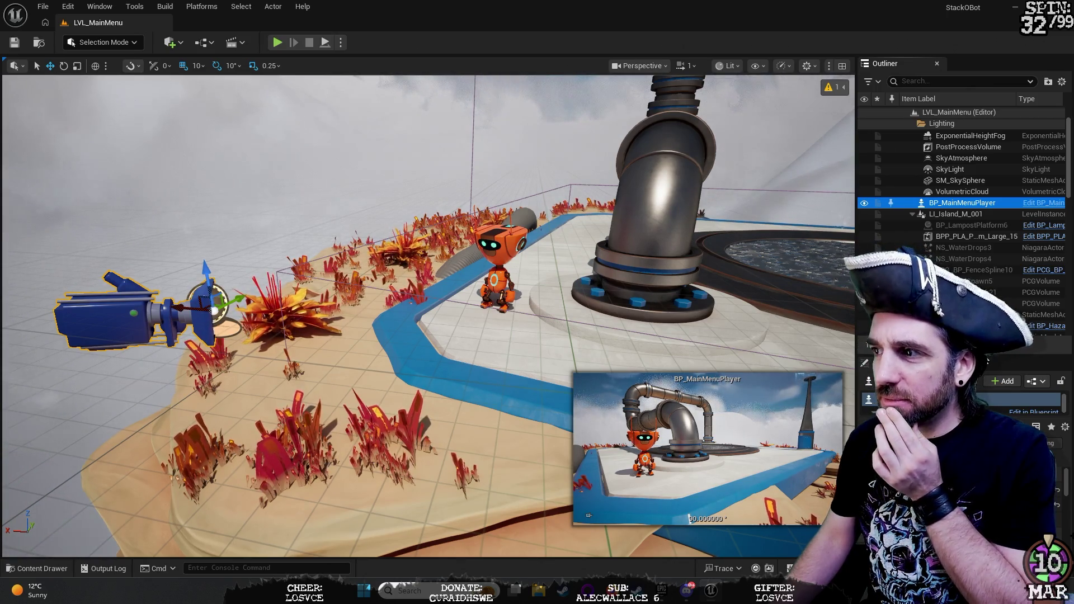
pyautogui.moveTo(983, 350); pyautogui.dragTo(983, 230)
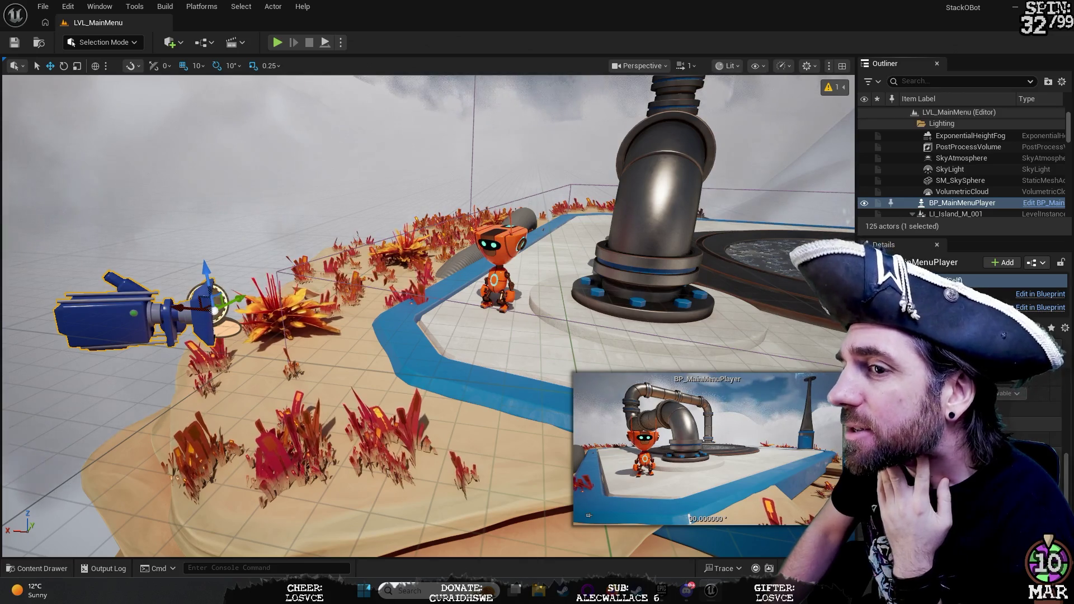
pyautogui.scroll(2, 997, 398)
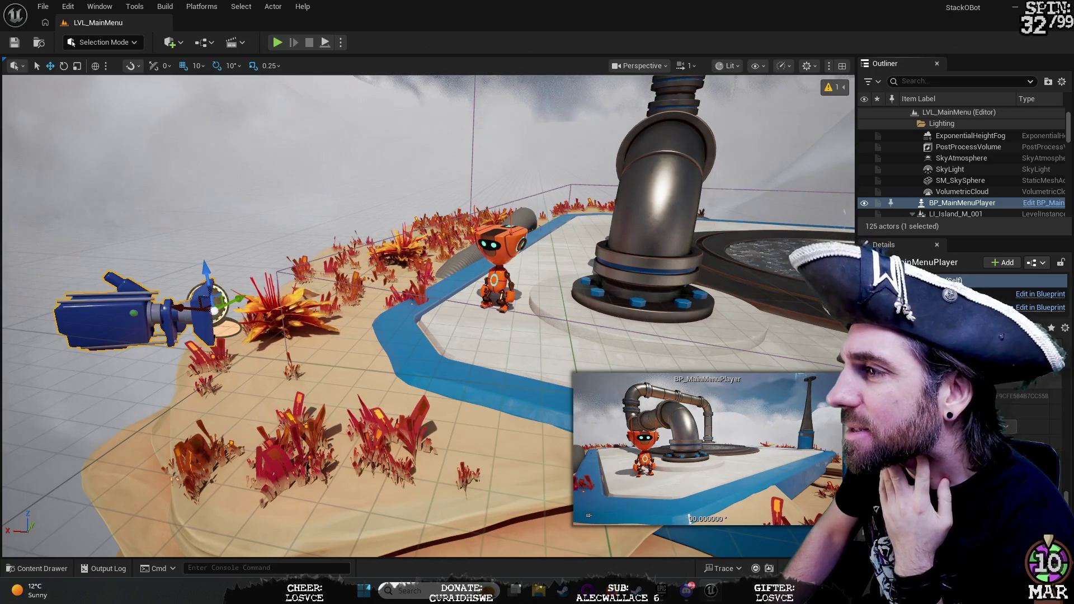
pyautogui.click(985, 307)
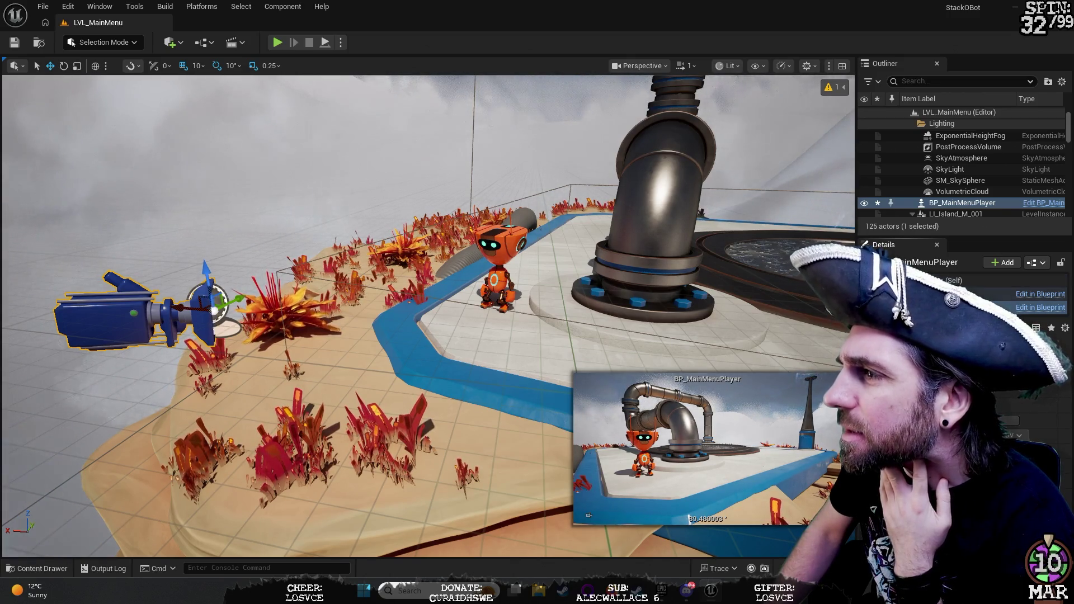
# Step: Select the (Self) root entry in the Details component list
pyautogui.click(945, 281)
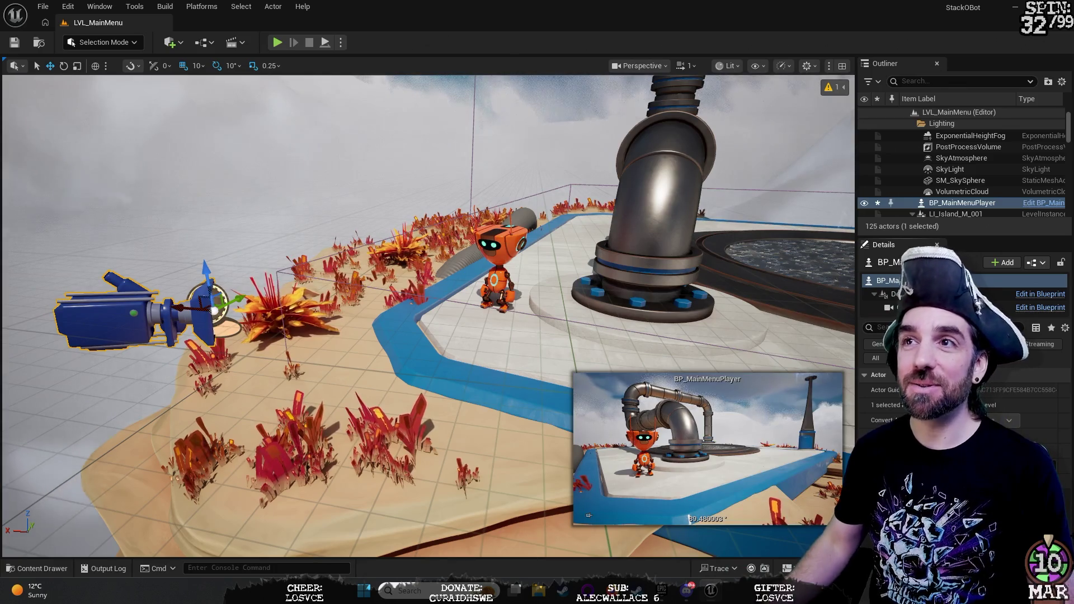
# Step: Fly across the island toward the pipes and platform edge, then orbit in close to BP_MainMenuPlayer
pyautogui.press('f')
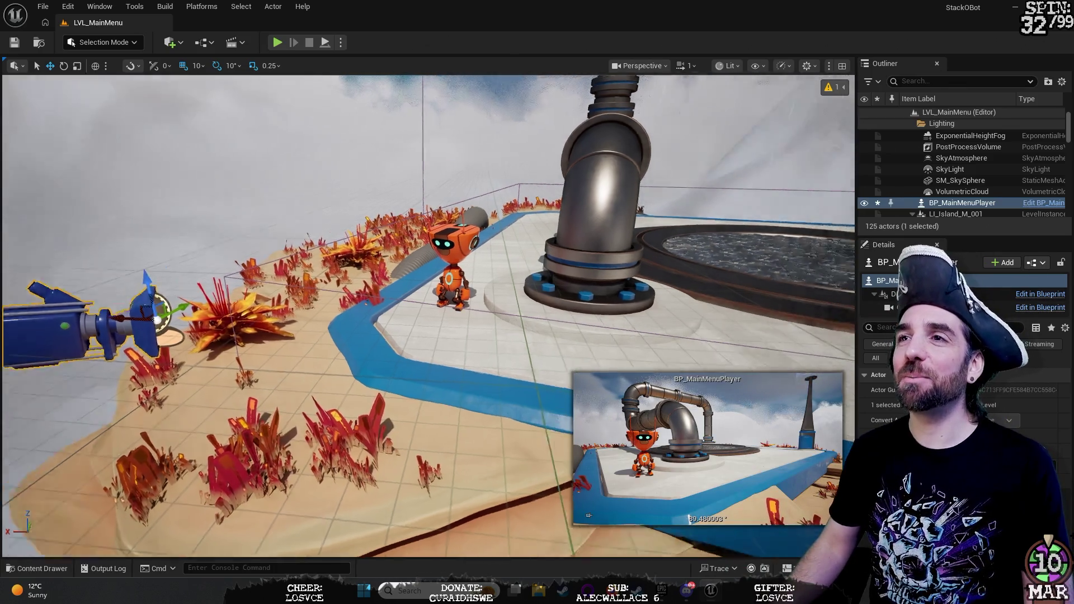
pyautogui.press('w')
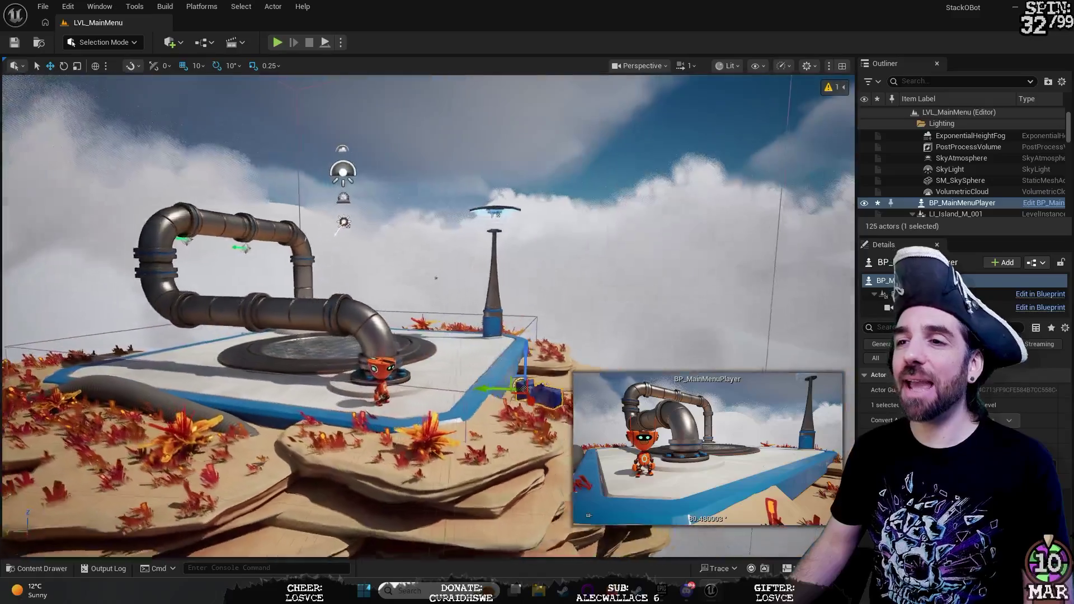
pyautogui.press('w')
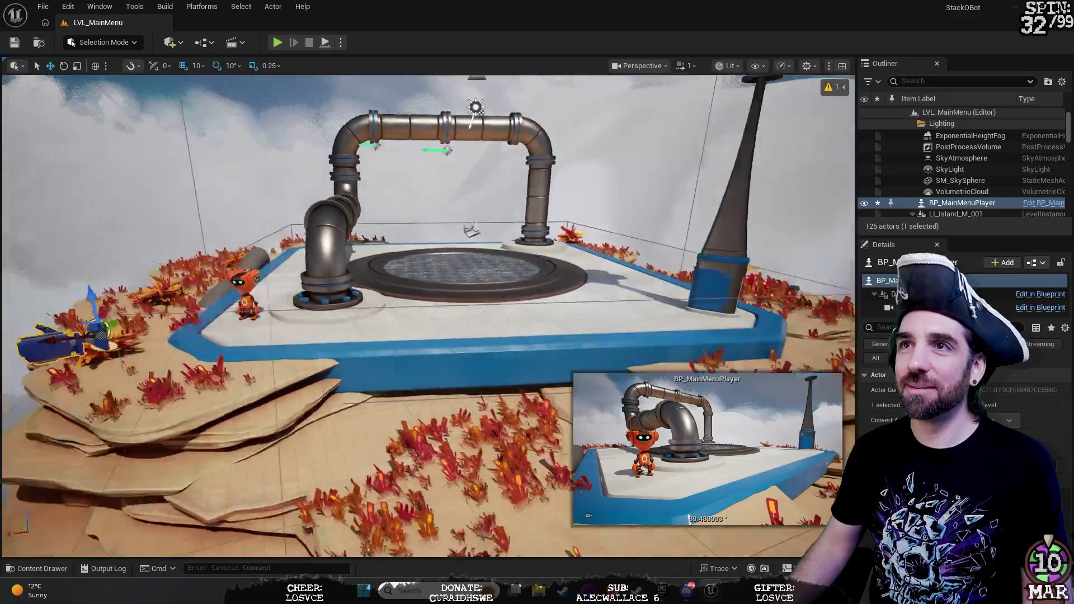
pyautogui.press('f')
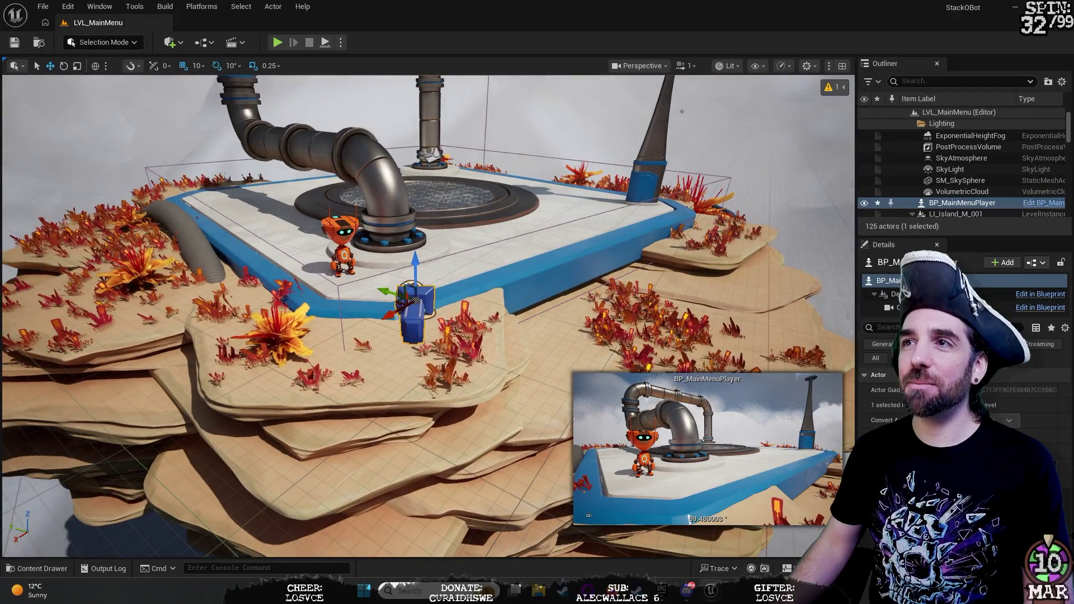
pyautogui.press('a')
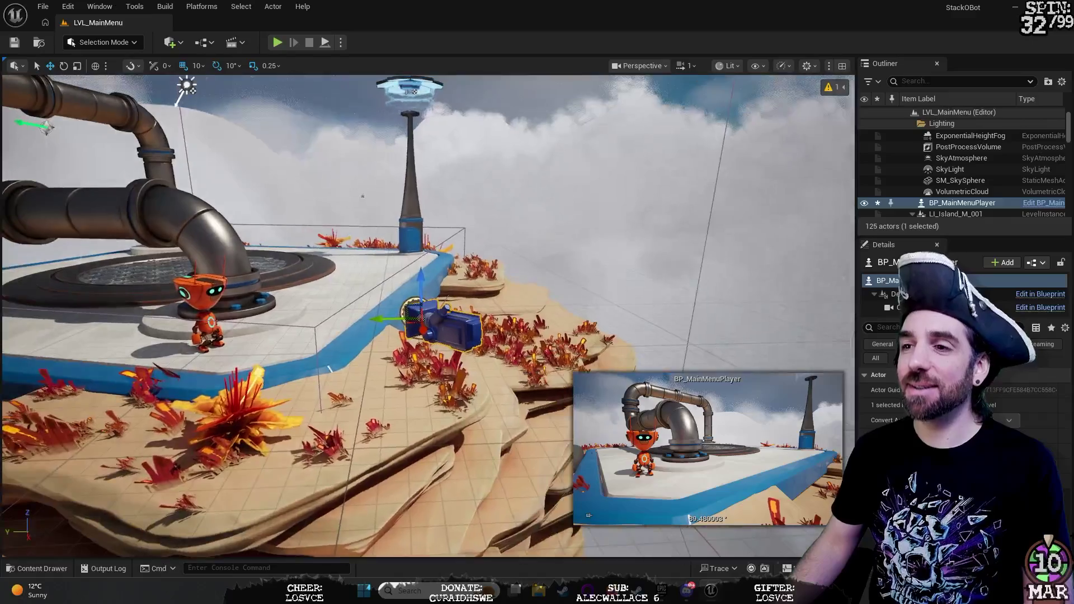
pyautogui.press('w')
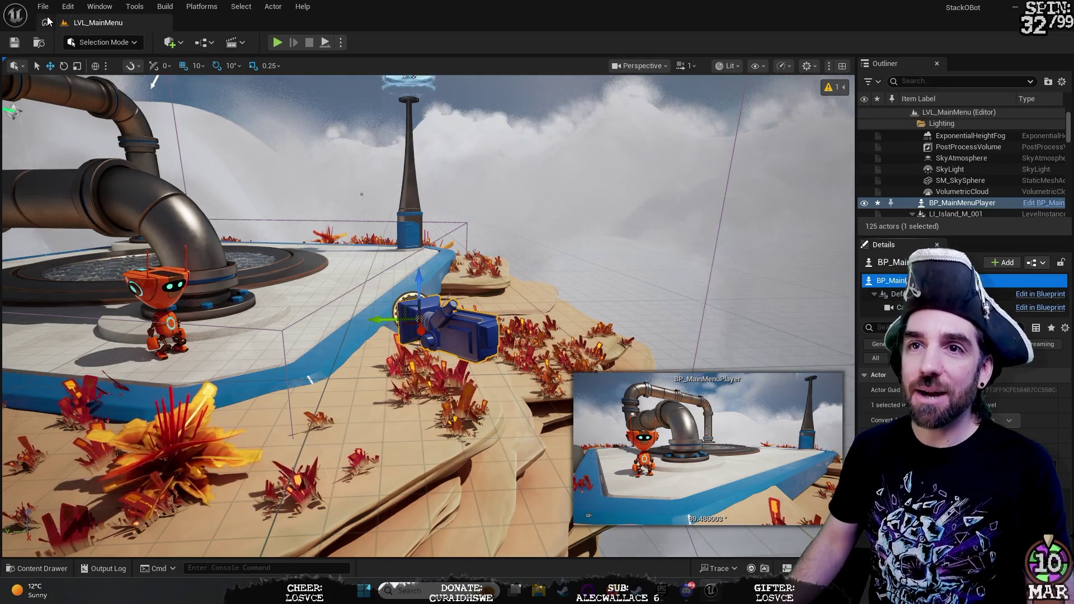
# Step: Open the LVL_StackOBot map via File > Open Level, discarding unsaved BP_MainMenuPlayer changes
pyautogui.click(45, 8)
pyautogui.click(78, 61)
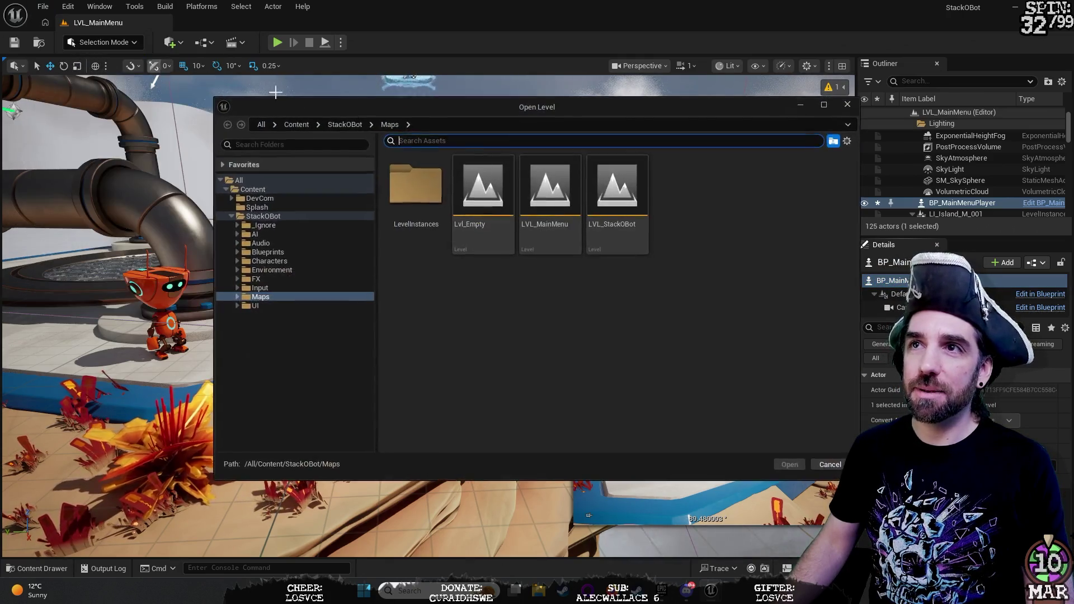
pyautogui.click(595, 253)
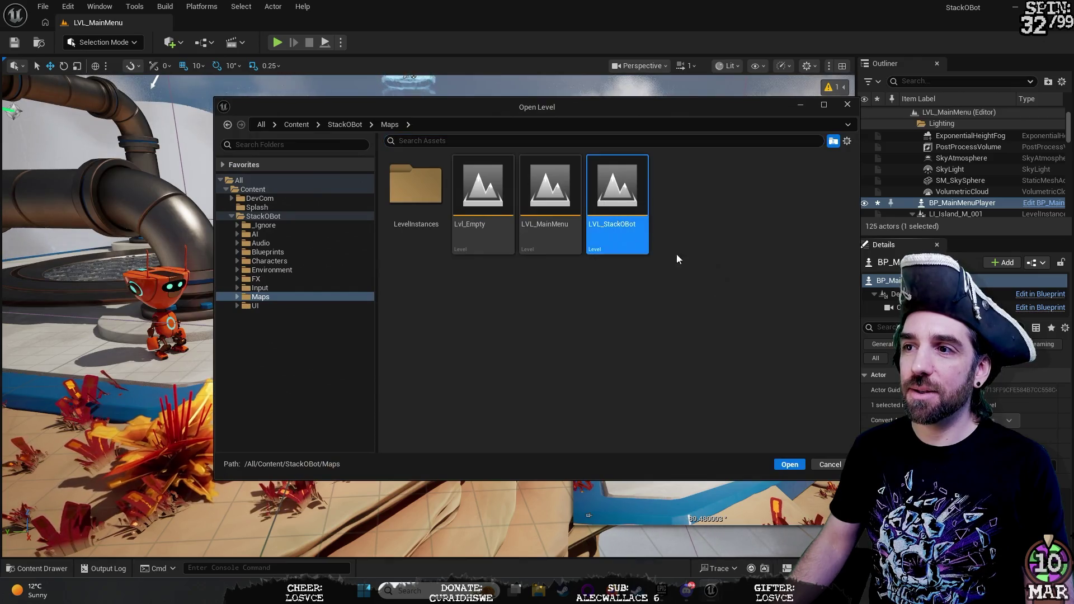
pyautogui.click(796, 467)
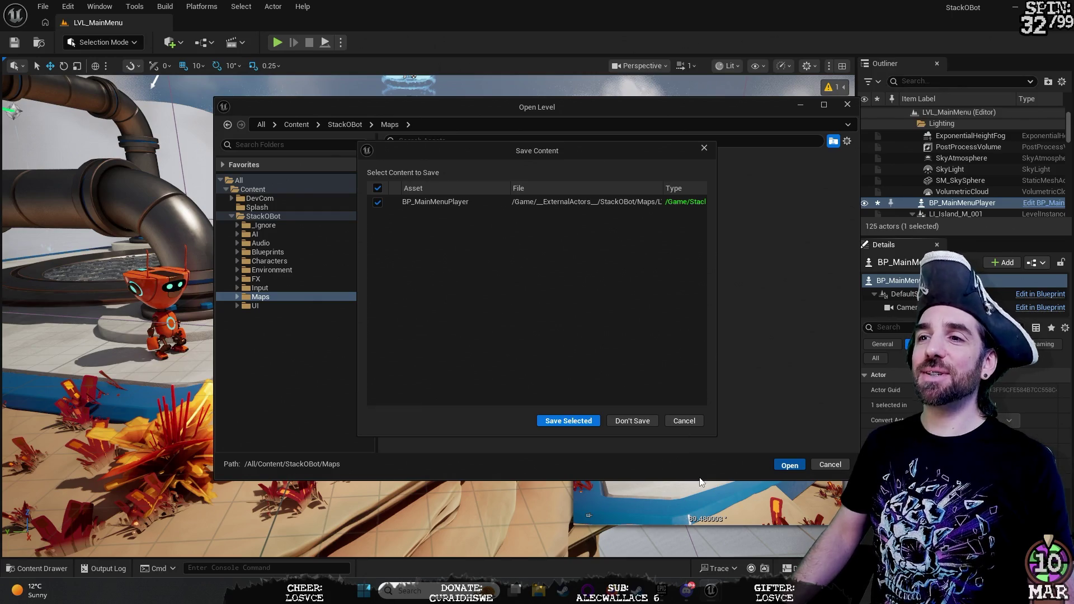
pyautogui.click(641, 425)
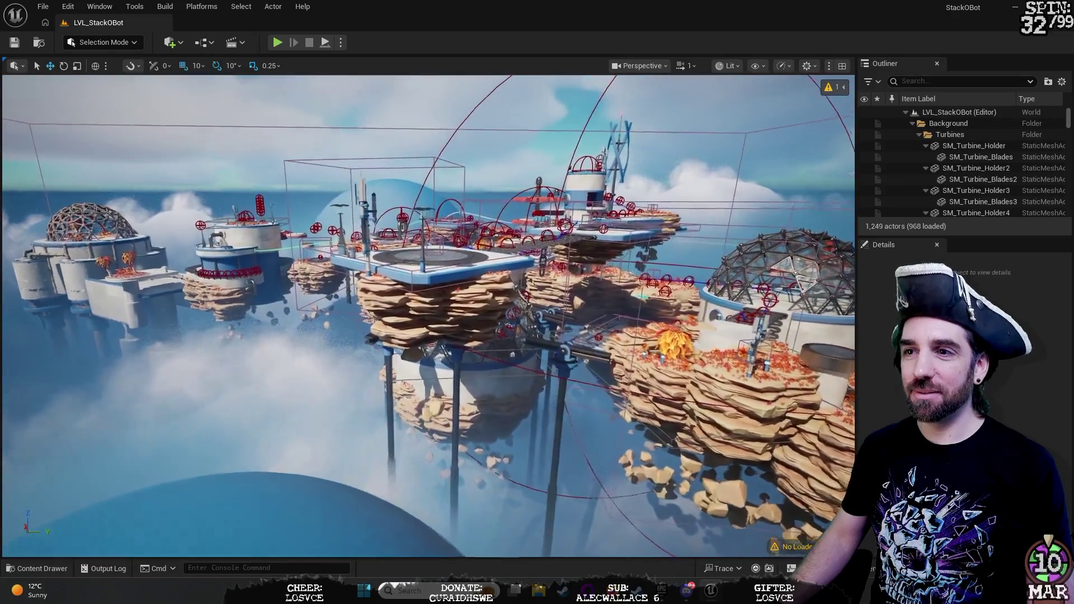
# Step: Select the floating island LI_Island_S_001 in the viewport after the level loads
pyautogui.click(454, 294)
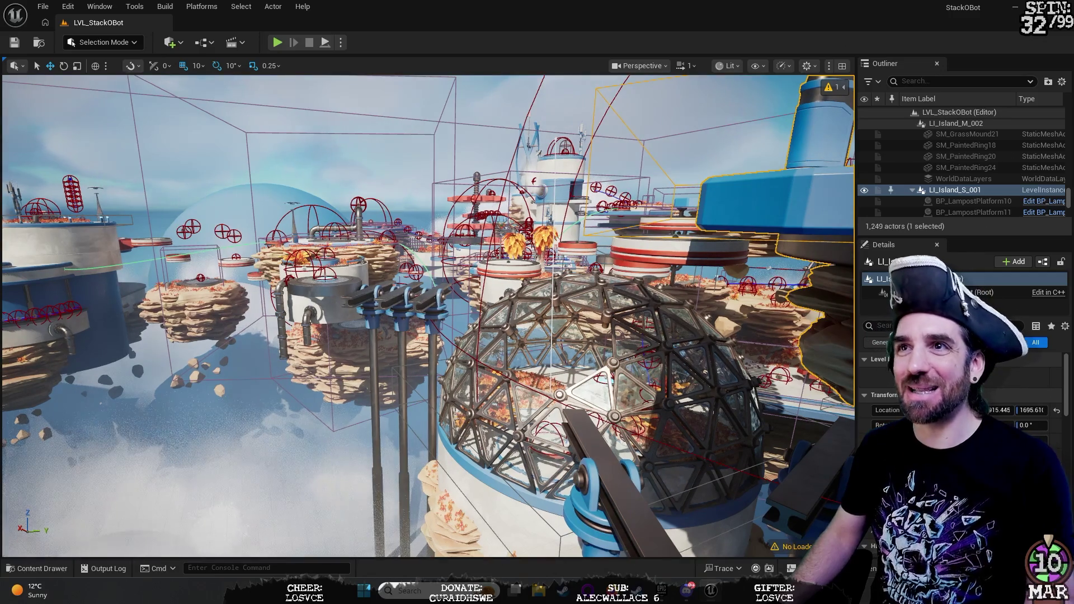
# Step: Frame and orbit LI_Island_S_001, then lower it along Z from 1765.61 to 1695.61
pyautogui.press('f')
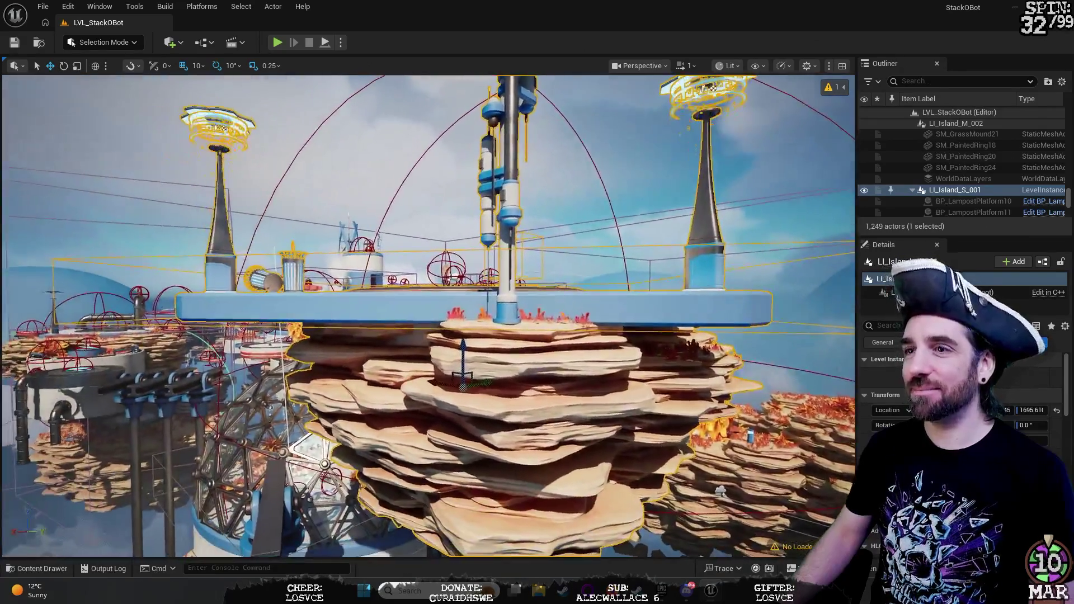
pyautogui.moveTo(595, 360)
pyautogui.mouseDown()
pyautogui.moveTo(493, 353)
pyautogui.moveTo(595, 361)
pyautogui.moveTo(577, 305)
pyautogui.moveTo(503, 305)
pyautogui.moveTo(491, 291)
pyautogui.mouseUp()
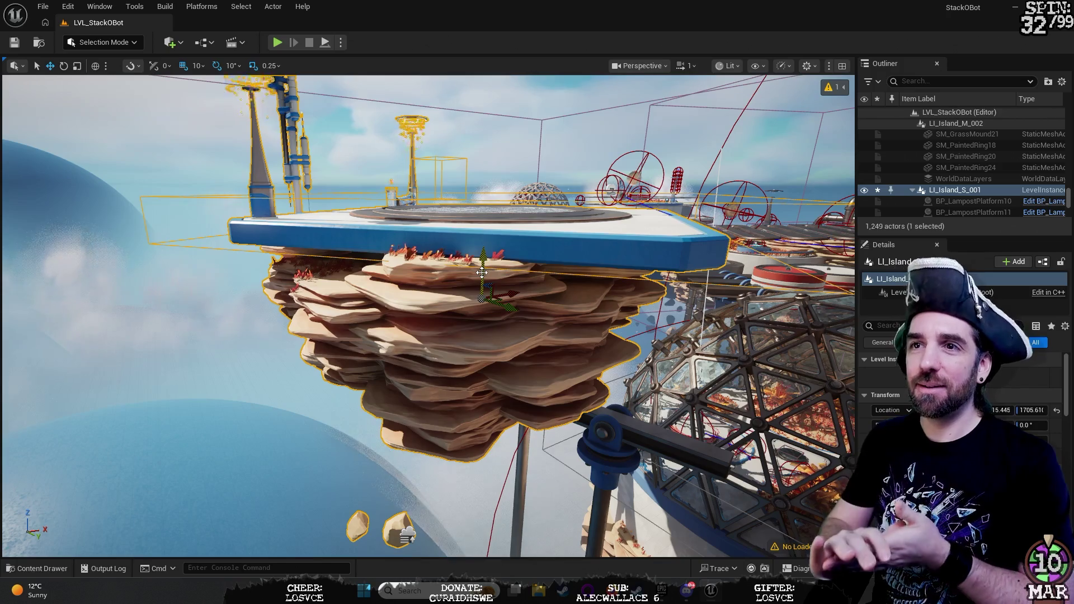
pyautogui.moveTo(517, 216)
pyautogui.mouseDown()
pyautogui.moveTo(386, 221)
pyautogui.moveTo(339, 247)
pyautogui.moveTo(704, 275)
pyautogui.moveTo(402, 336)
pyautogui.mouseUp()
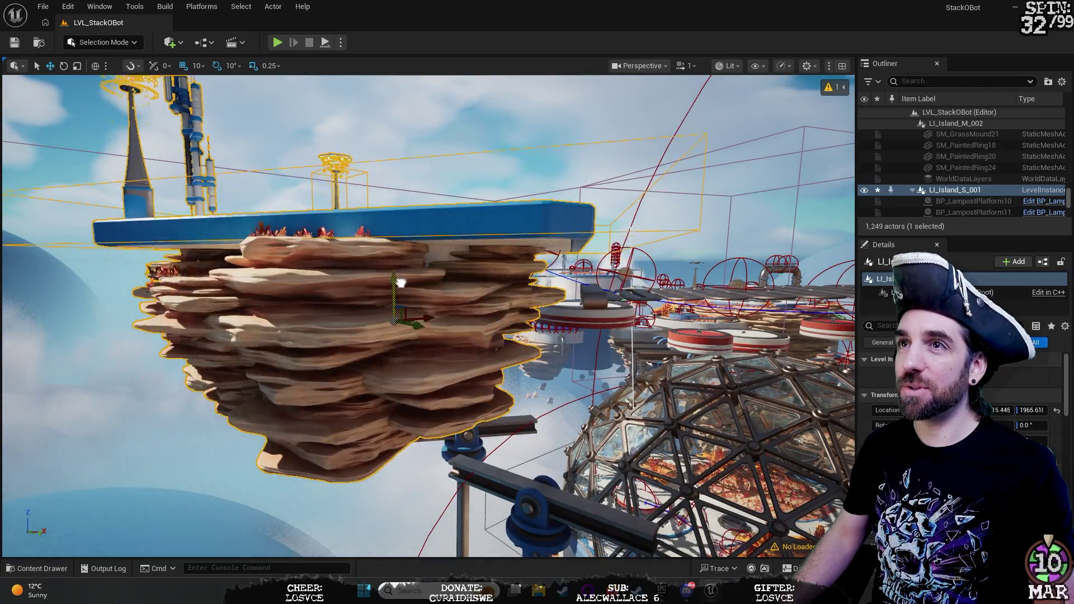
pyautogui.moveTo(402, 302); pyautogui.dragTo(416, 328)
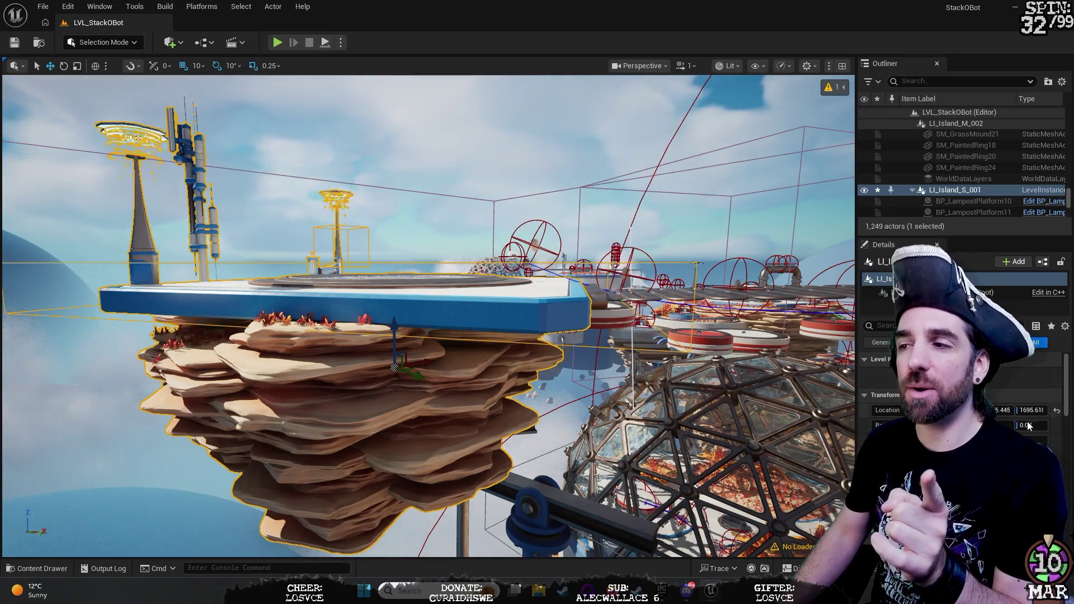
pyautogui.scroll(-5, 1011, 382)
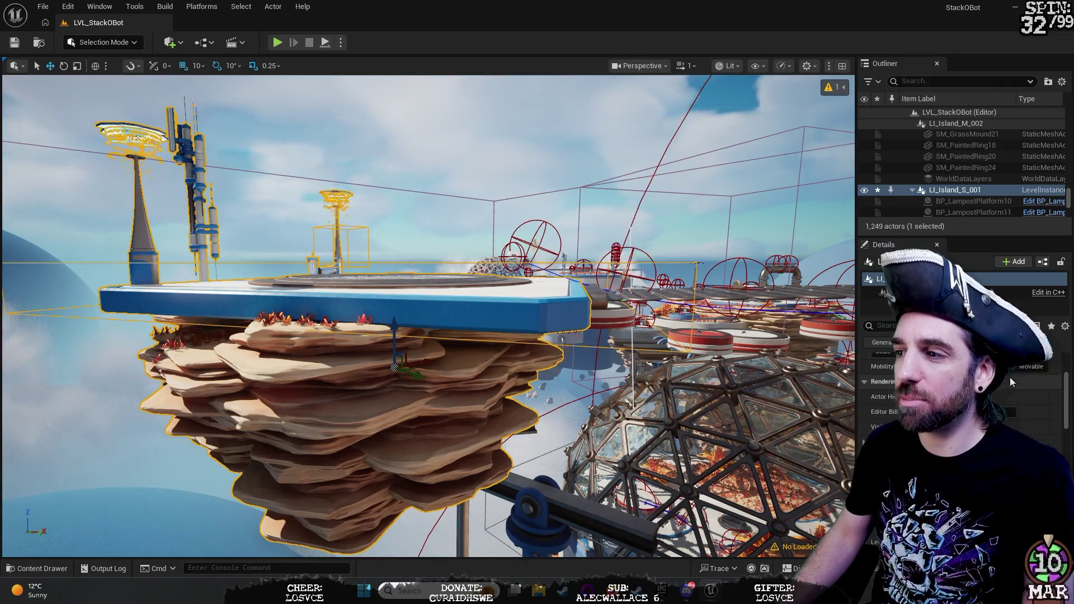
pyautogui.scroll(5, 1009, 421)
pyautogui.scroll(-3, 962, 392)
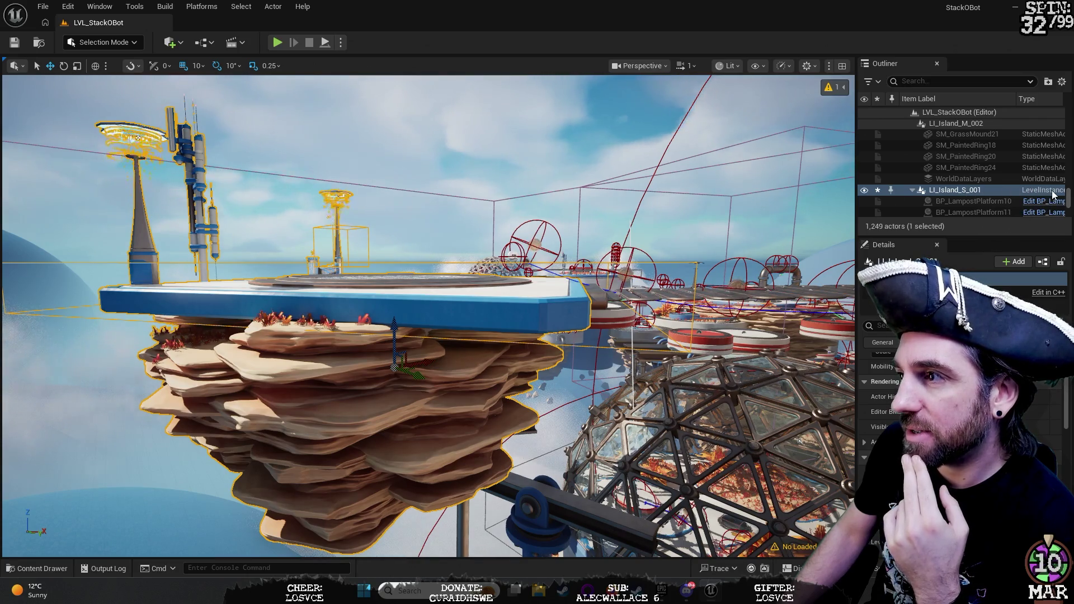
pyautogui.click(974, 189)
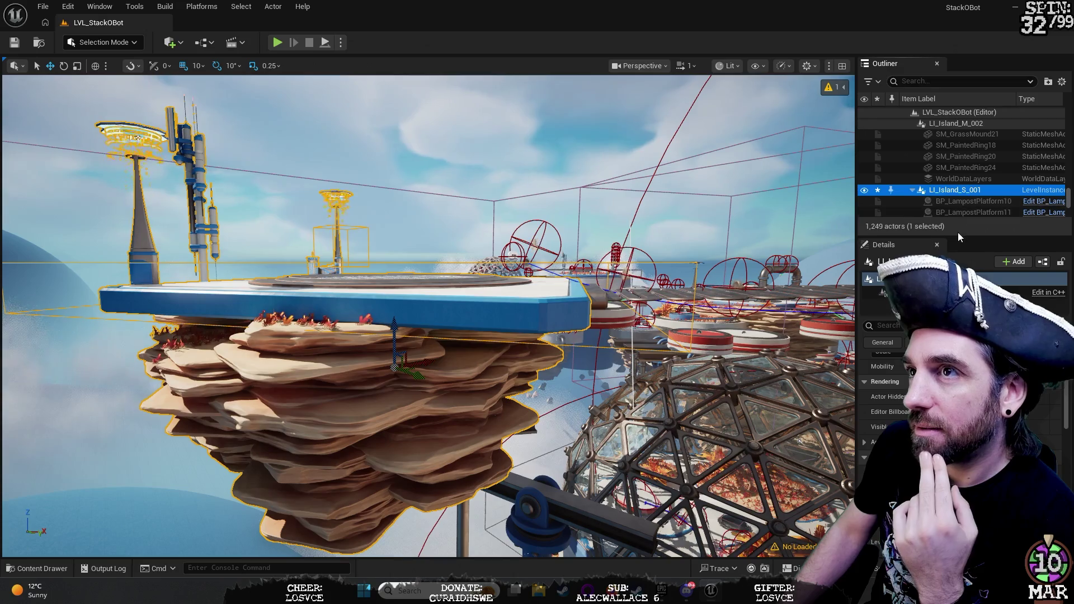
pyautogui.scroll(-1, 984, 173)
pyautogui.scroll(-1, 985, 174)
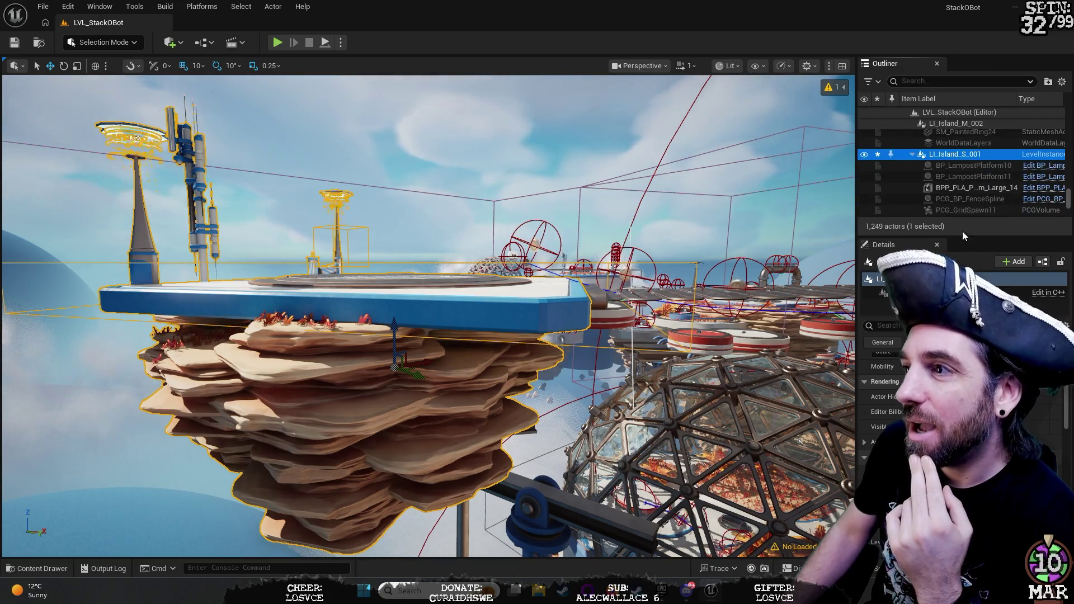
pyautogui.click(978, 188)
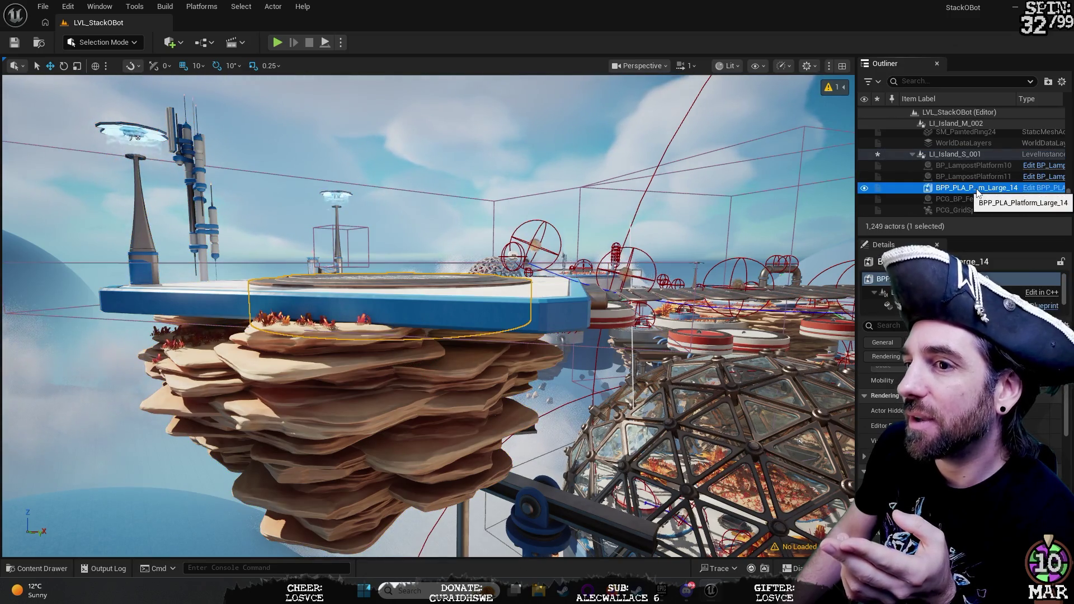
pyautogui.scroll(-1, 976, 212)
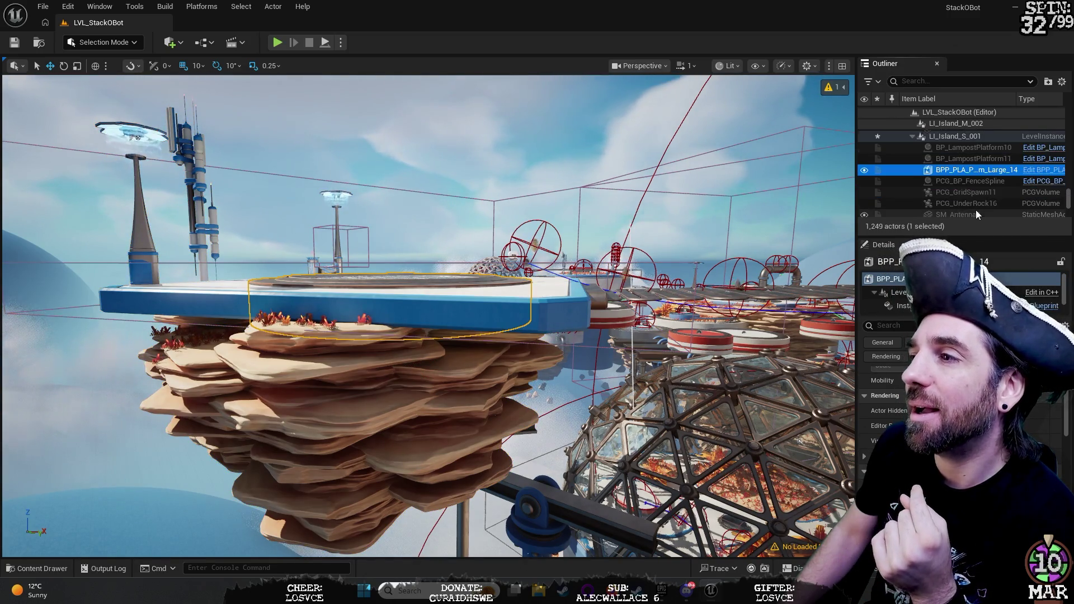
pyautogui.scroll(2, 976, 211)
pyautogui.click(977, 174)
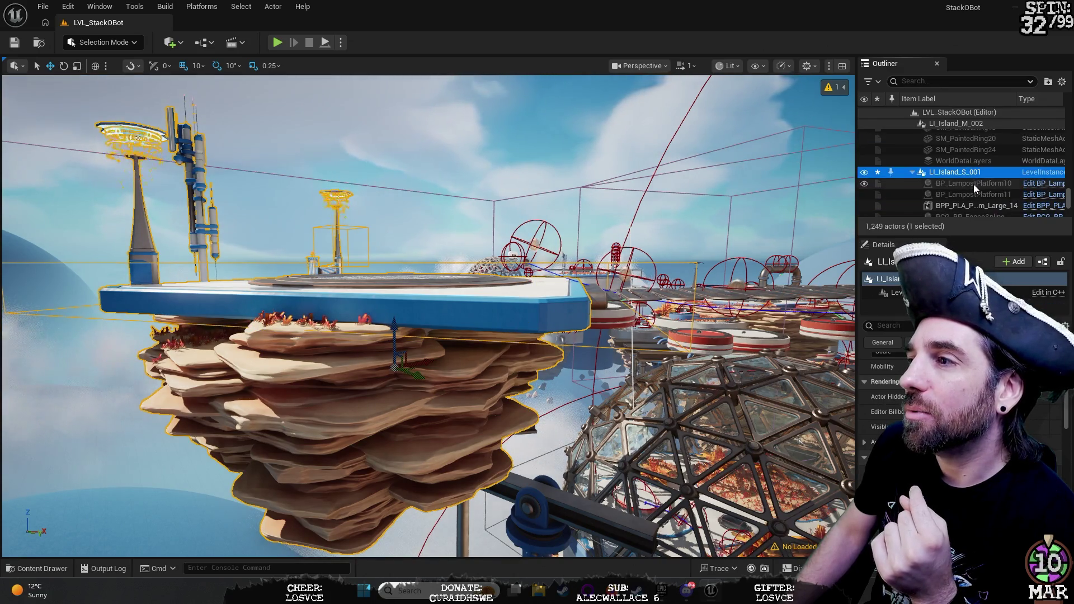
pyautogui.scroll(-1, 975, 201)
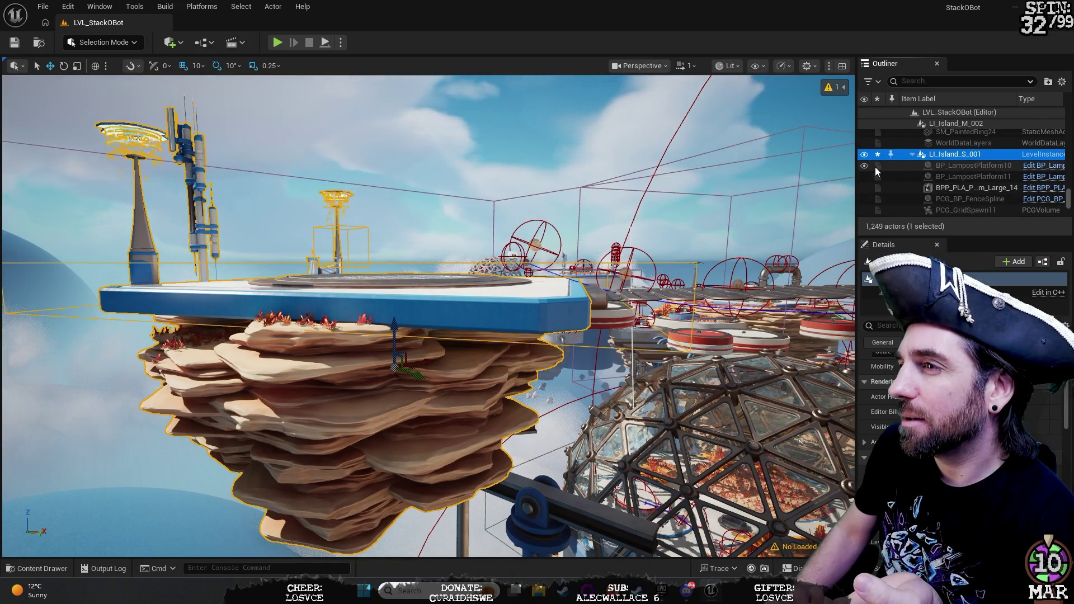
pyautogui.scroll(-2, 1041, 171)
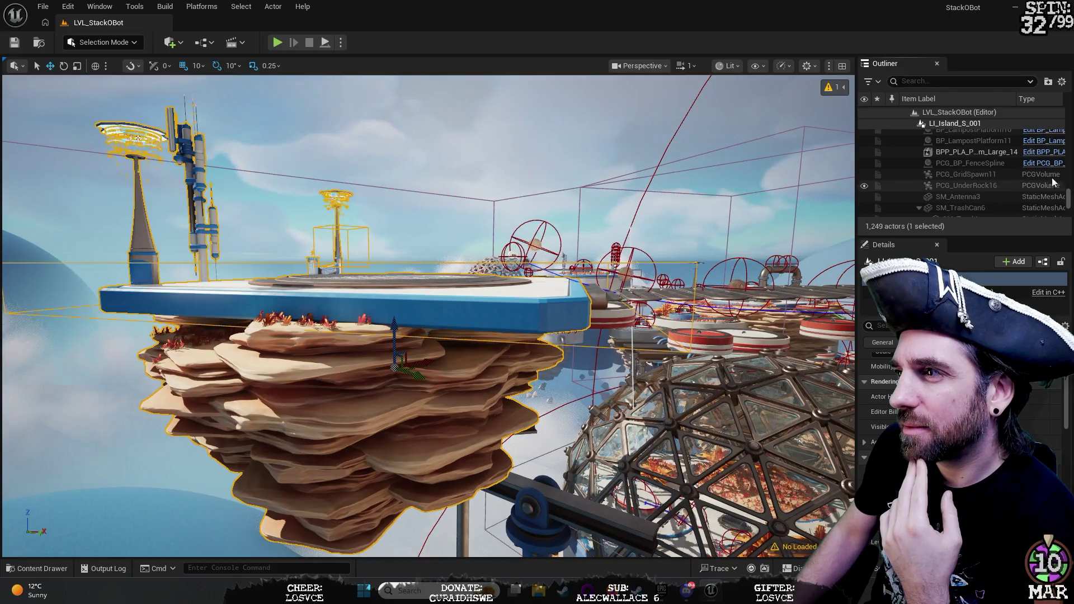
pyautogui.click(1056, 166)
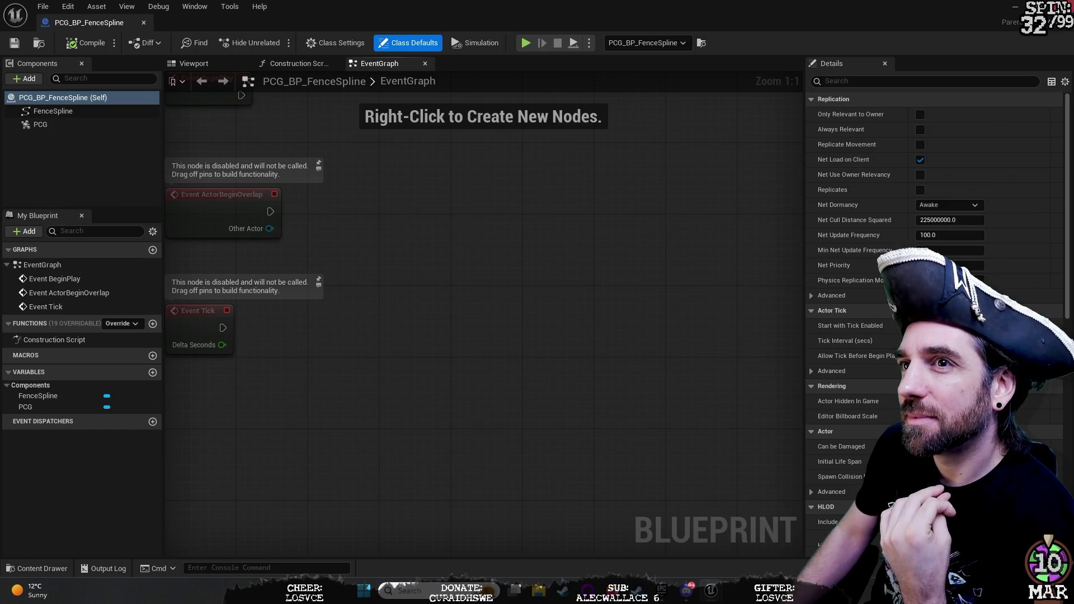
pyautogui.hotkey('alt', 'Tab')
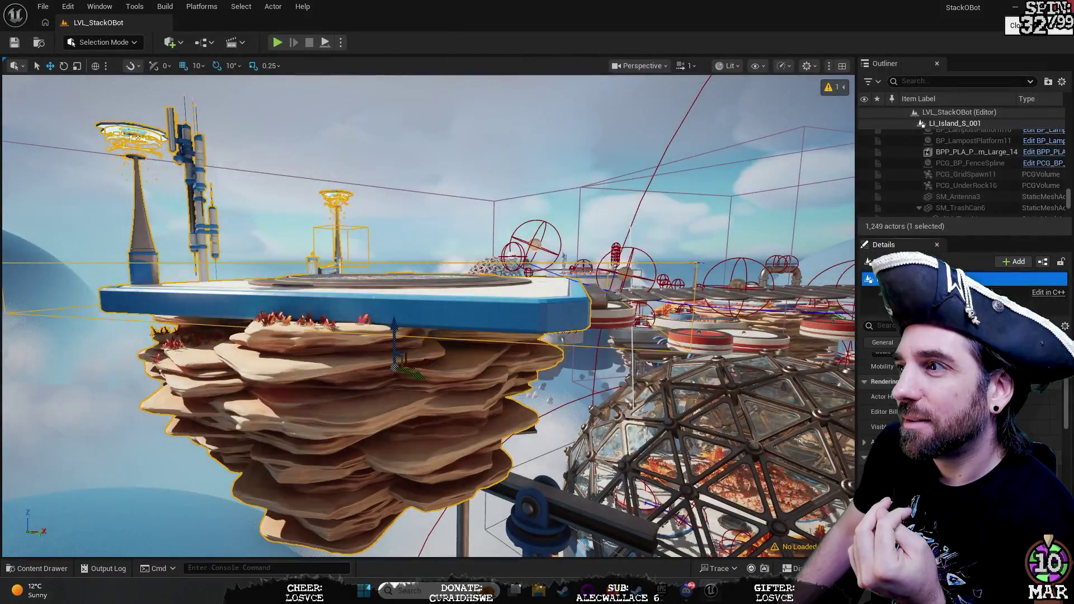
pyautogui.scroll(-4, 1001, 173)
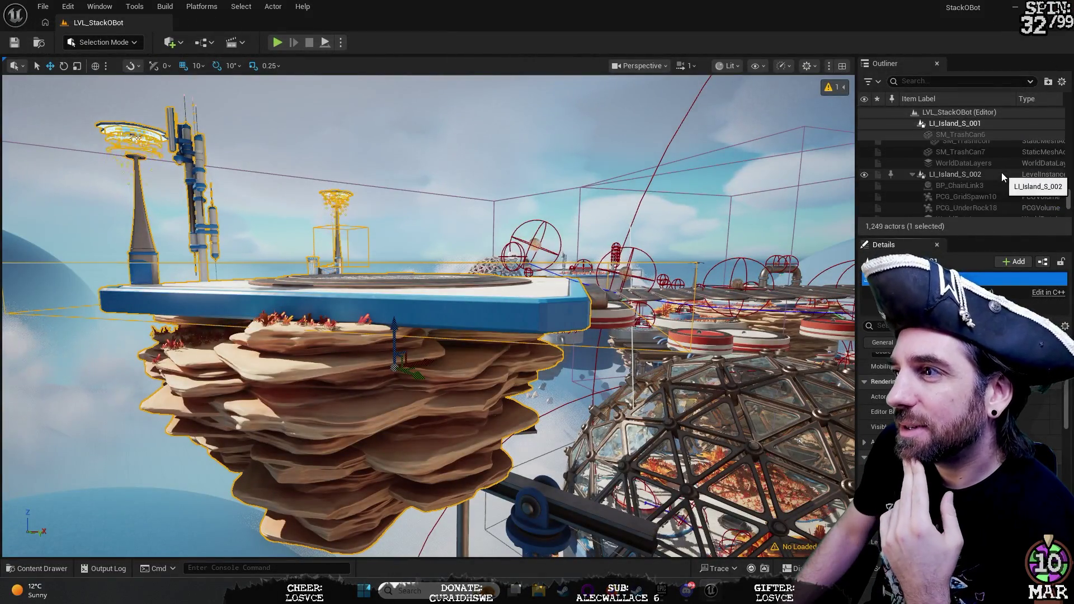
# Step: Select LI_Island_S_002 in the Outliner and dolly the viewport camera slightly forward
pyautogui.click(962, 176)
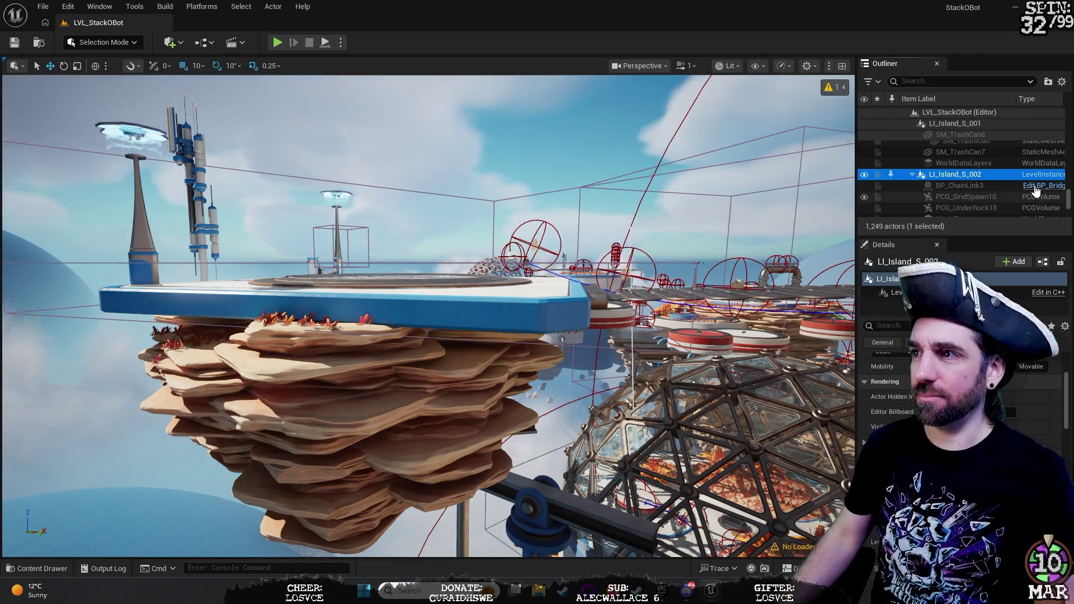
pyautogui.scroll(5, 969, 187)
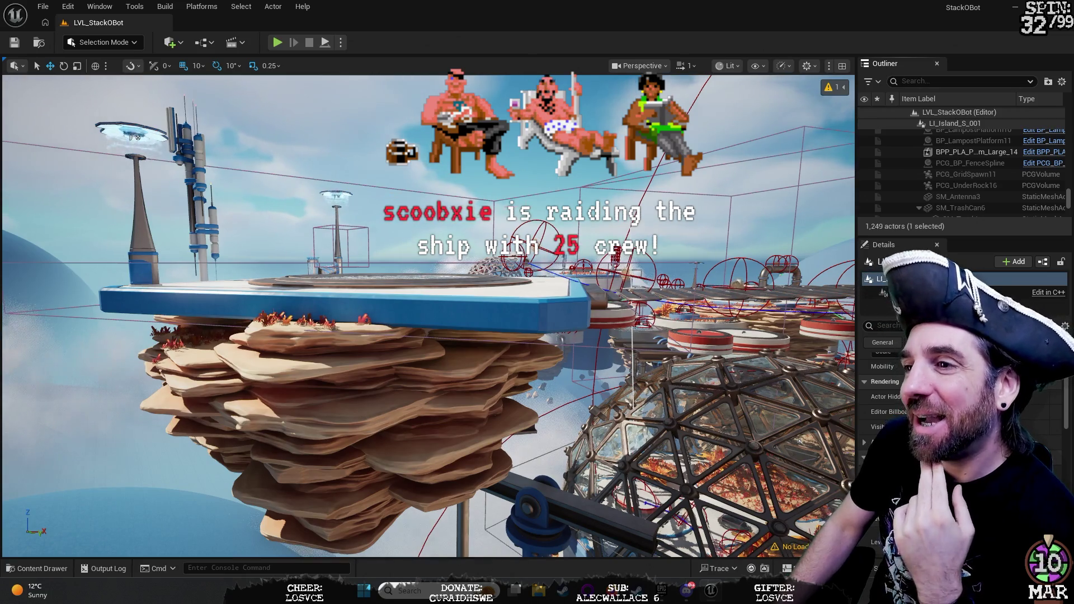
pyautogui.scroll(2, 428, 316)
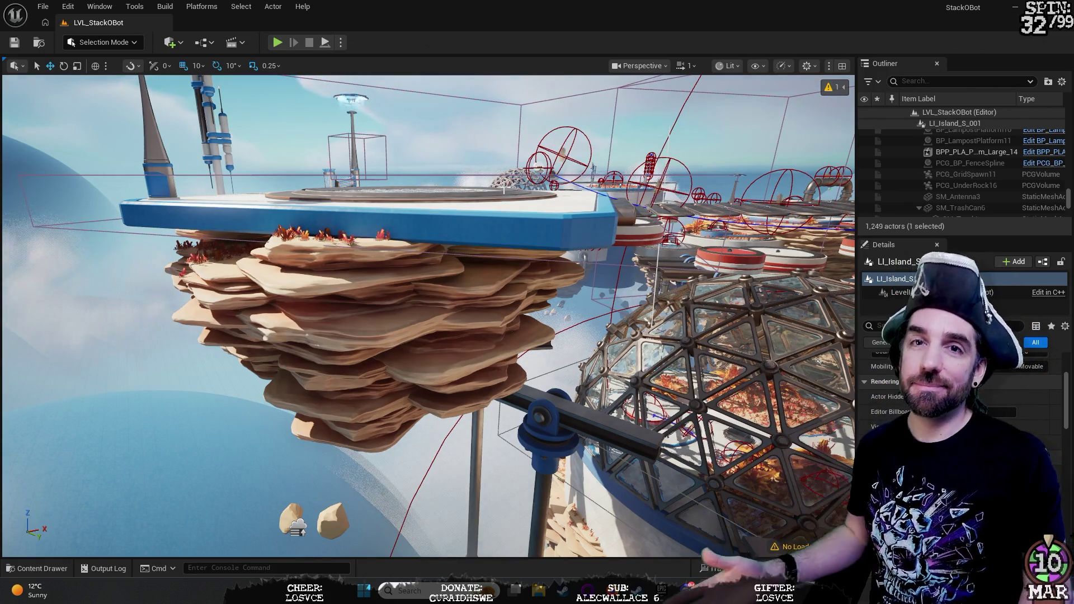
# Step: Frame the floating island, then swing the camera to a wide angle across the islands
pyautogui.press('f')
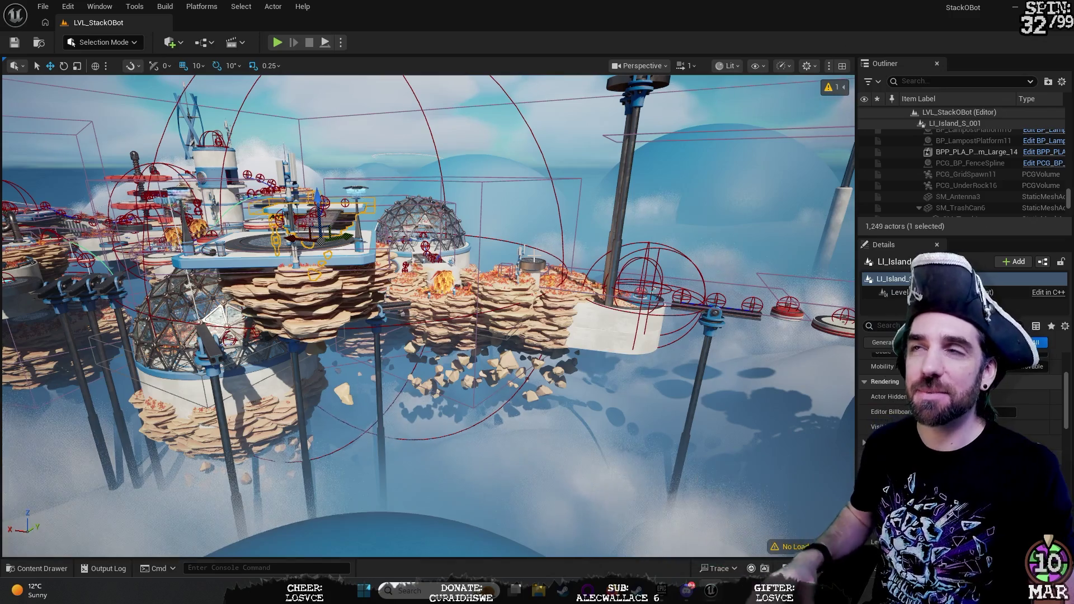
pyautogui.moveTo(608, 199)
pyautogui.mouseDown()
pyautogui.moveTo(515, 204)
pyautogui.moveTo(507, 252)
pyautogui.moveTo(481, 272)
pyautogui.mouseUp()
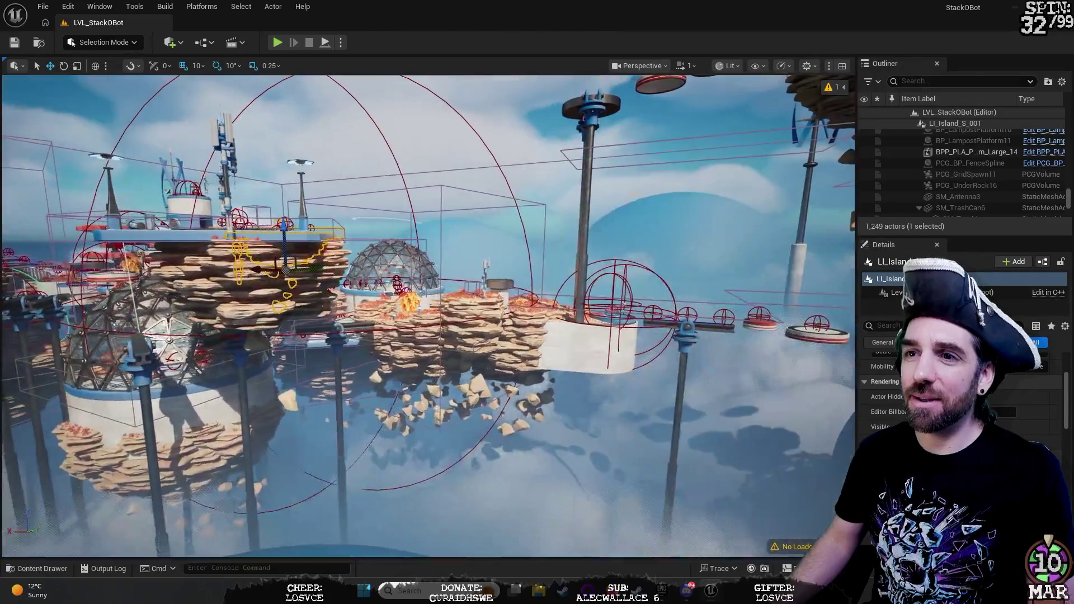
# Step: Select the sky sphere, reframe to a level overview, and fly toward the wind tower beside the dome
pyautogui.click(674, 184)
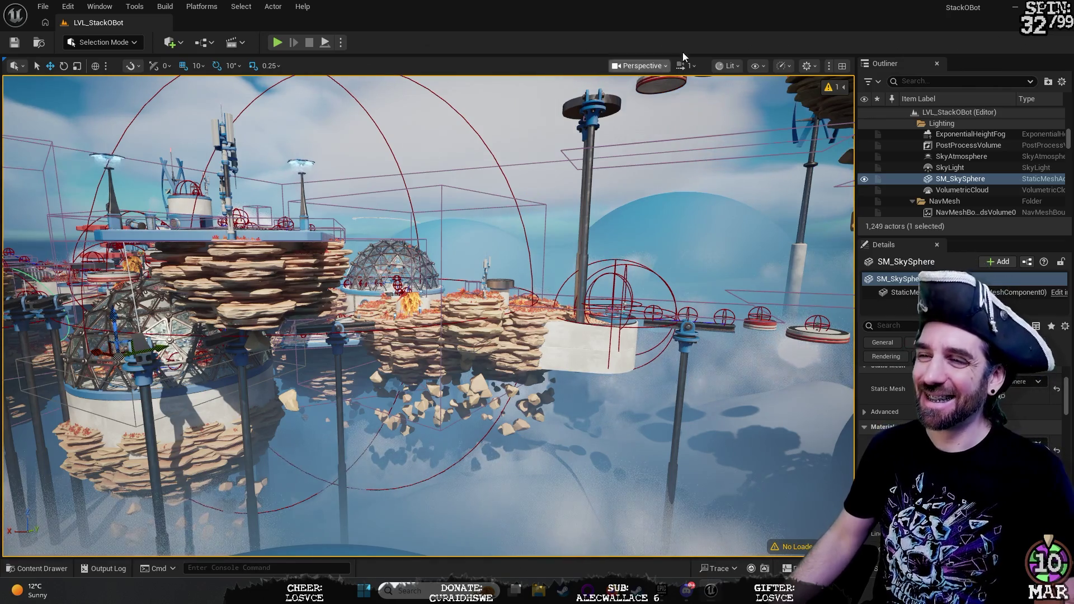
pyautogui.press('1')
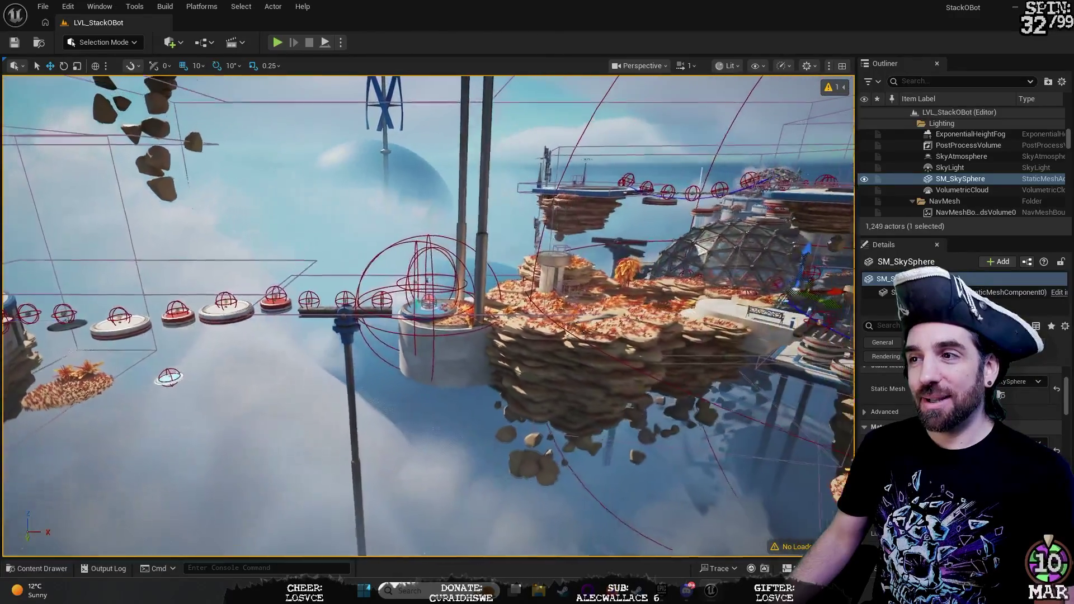
pyautogui.press('f')
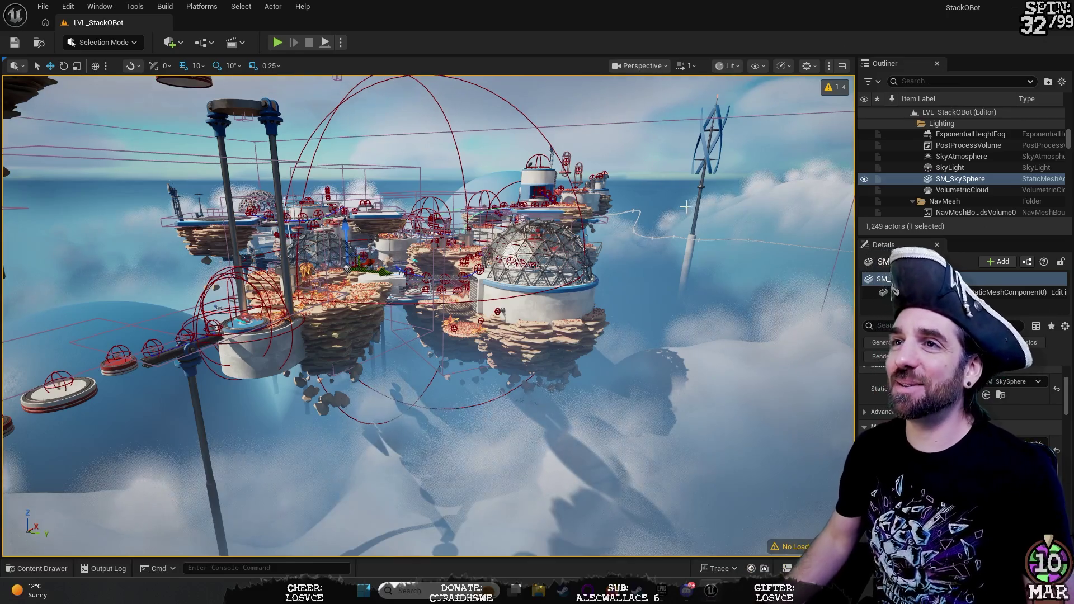
pyautogui.moveTo(668, 253)
pyautogui.mouseDown()
pyautogui.moveTo(722, 230)
pyautogui.moveTo(571, 238)
pyautogui.mouseUp()
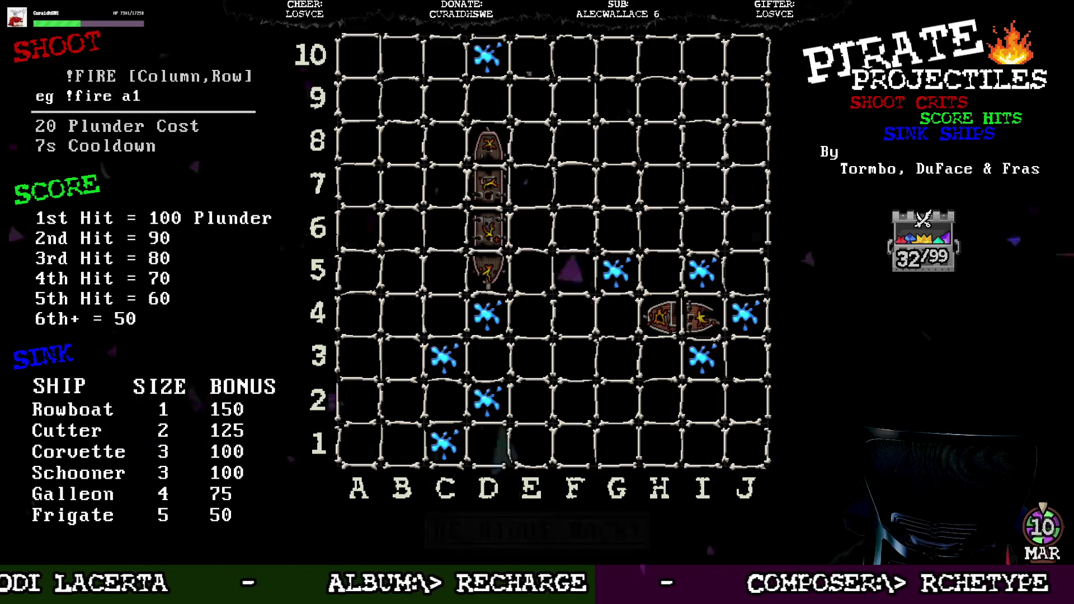
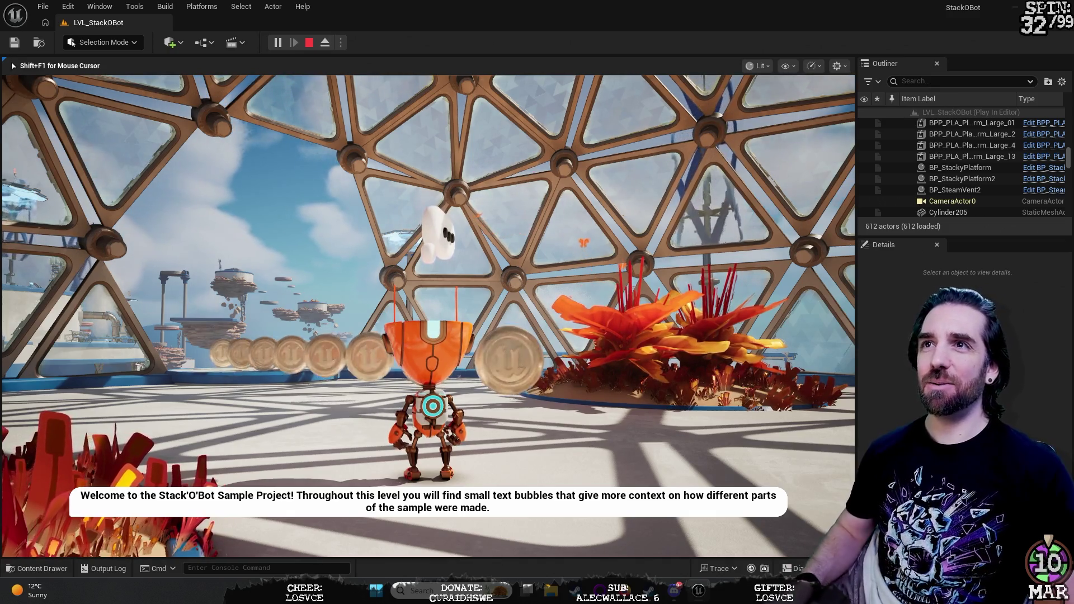
# Step: Turn the robot around, walk it through the speech bubble, and run into the coin line
pyautogui.press('w')
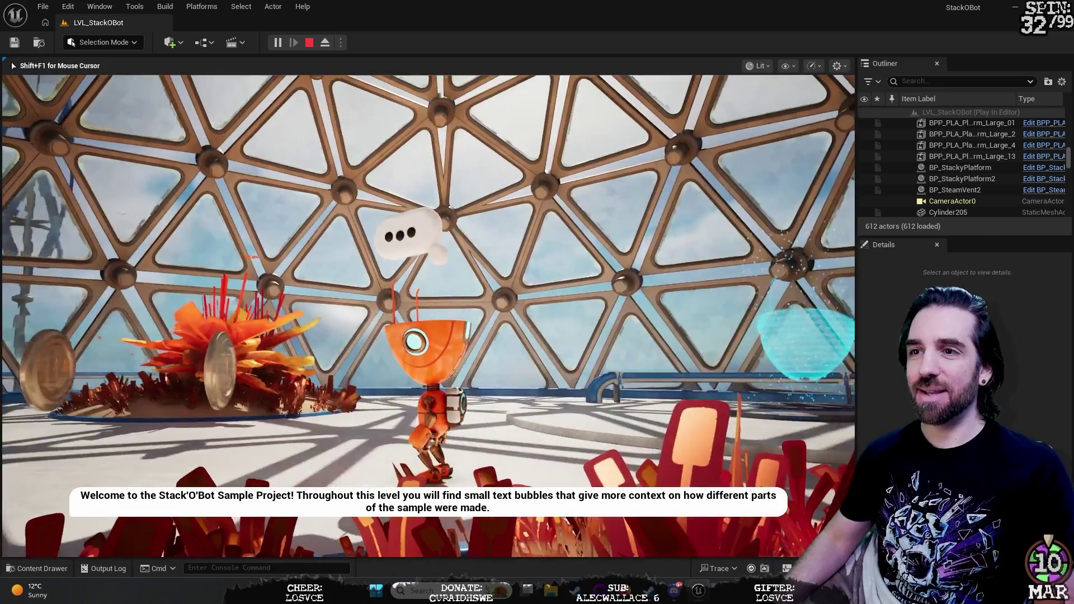
pyautogui.press('s')
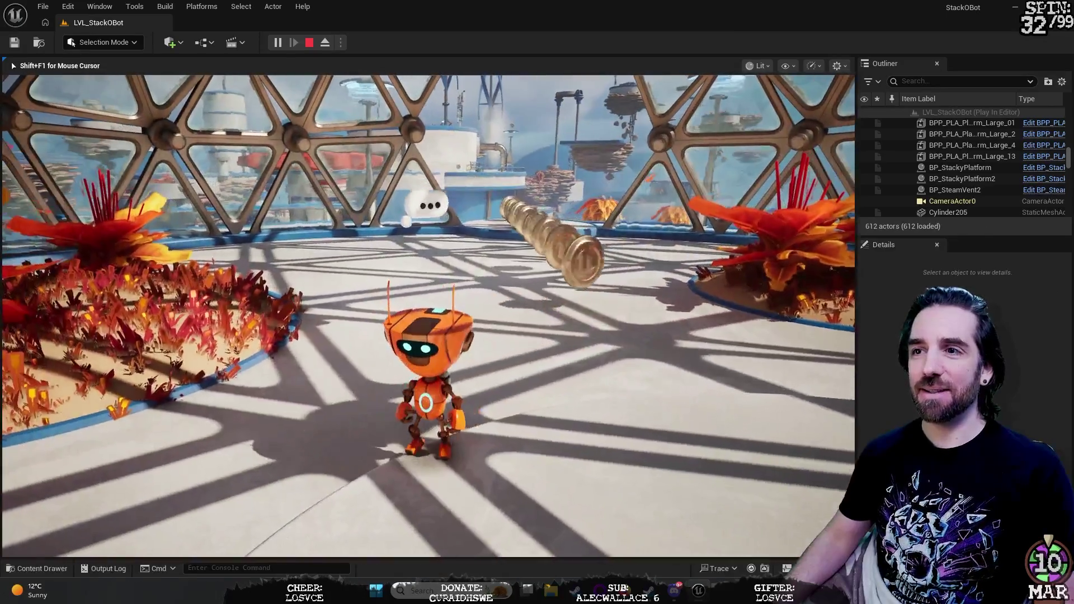
pyautogui.press('w')
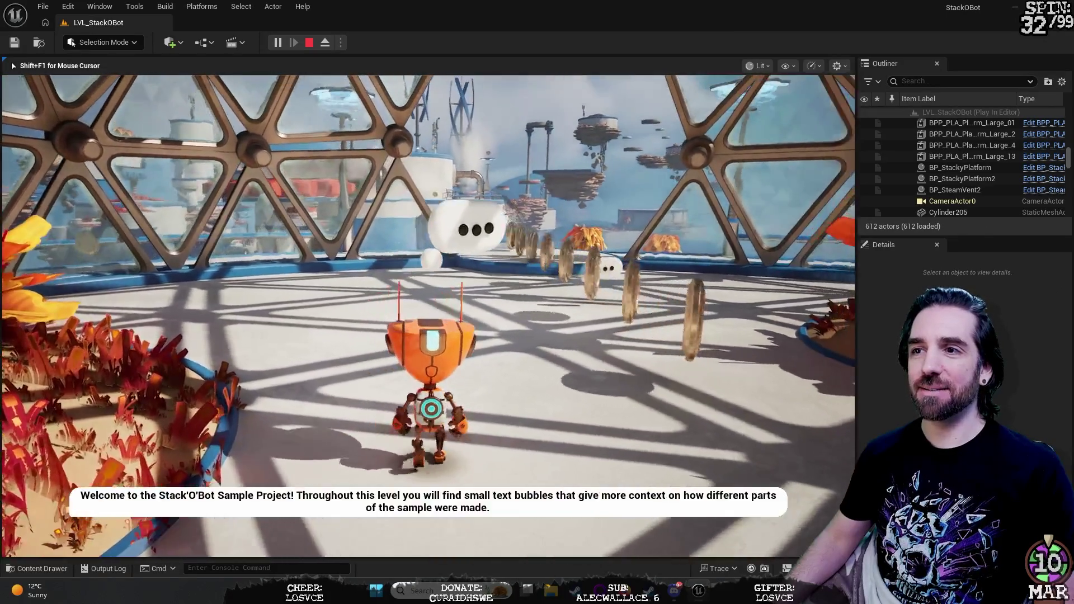
pyautogui.press('w')
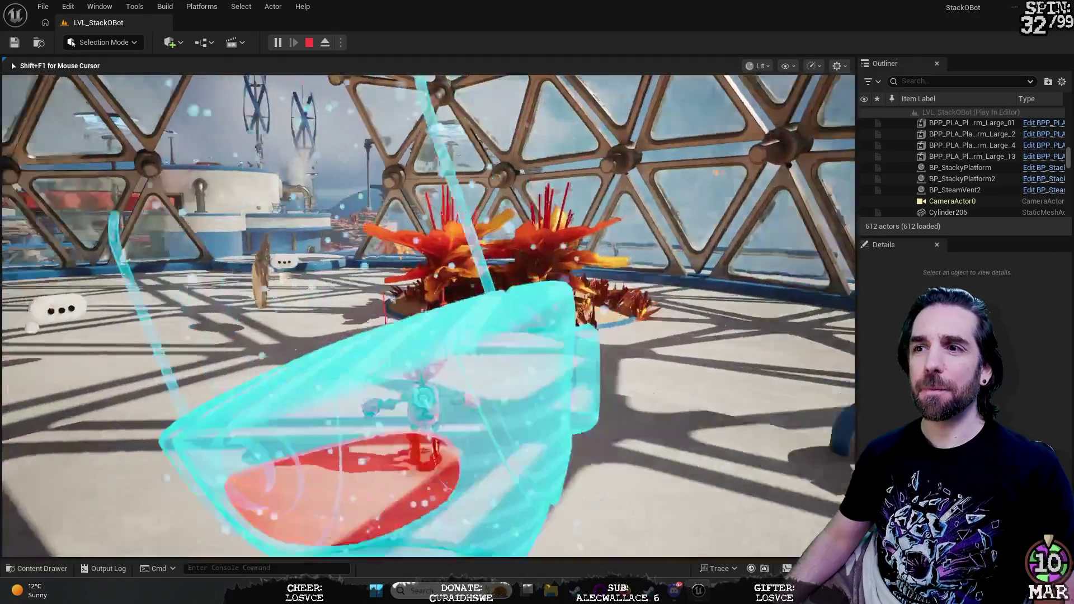
pyautogui.press('w')
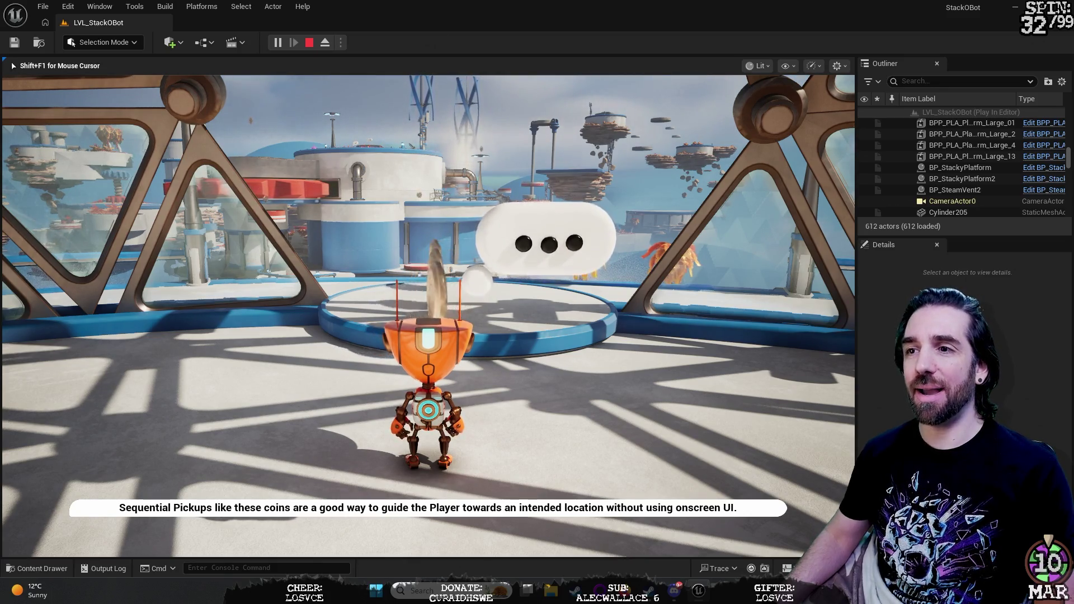
# Step: Run the robot along the railed walkway collecting coins, then pause the game
pyautogui.press('w')
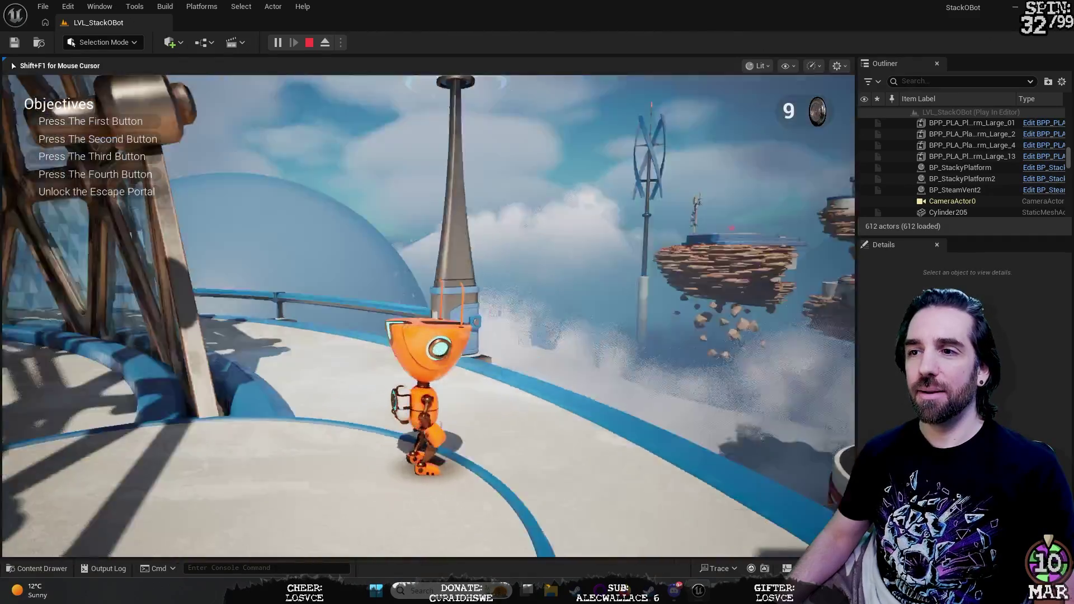
pyautogui.press('w')
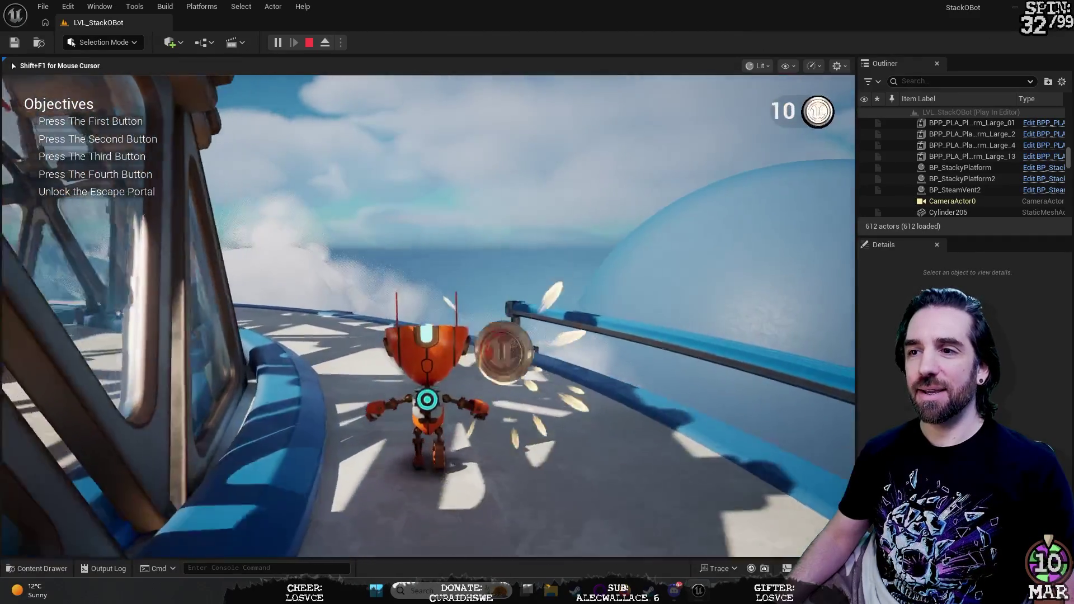
pyautogui.press('w')
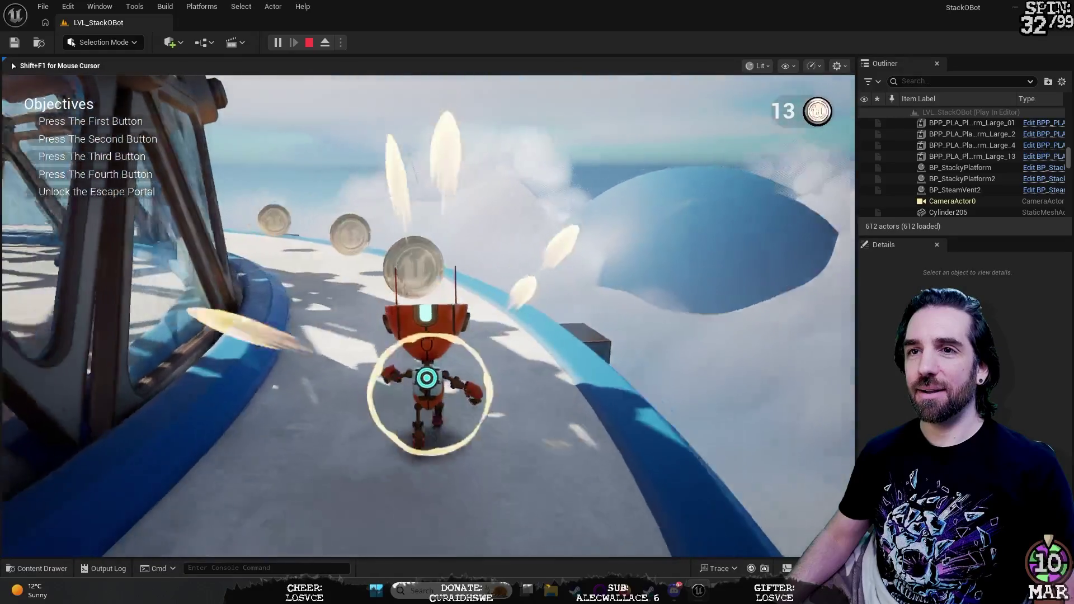
pyautogui.press('w')
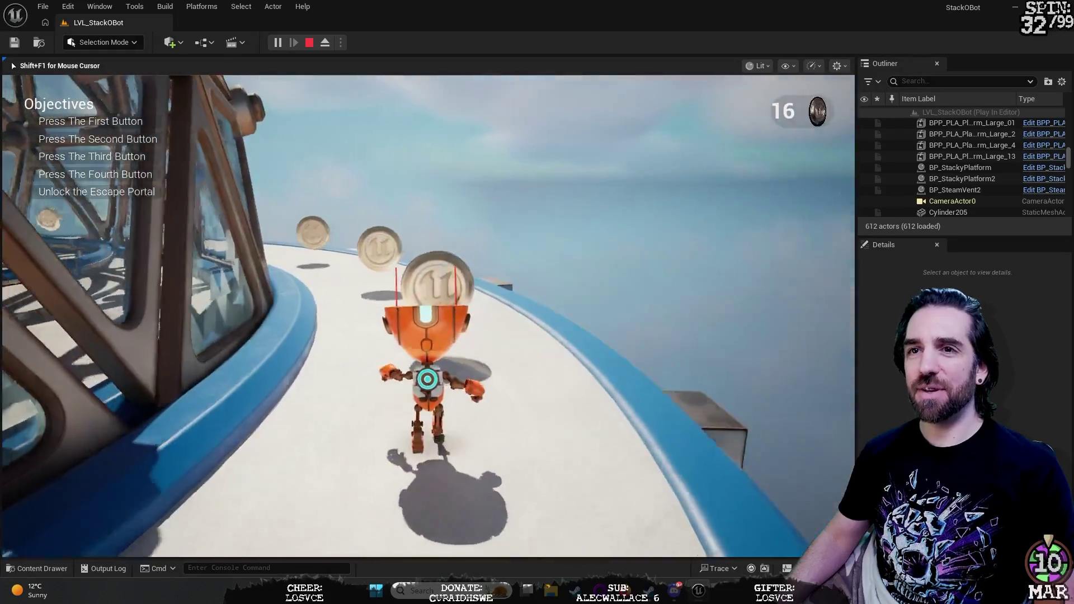
pyautogui.press('w')
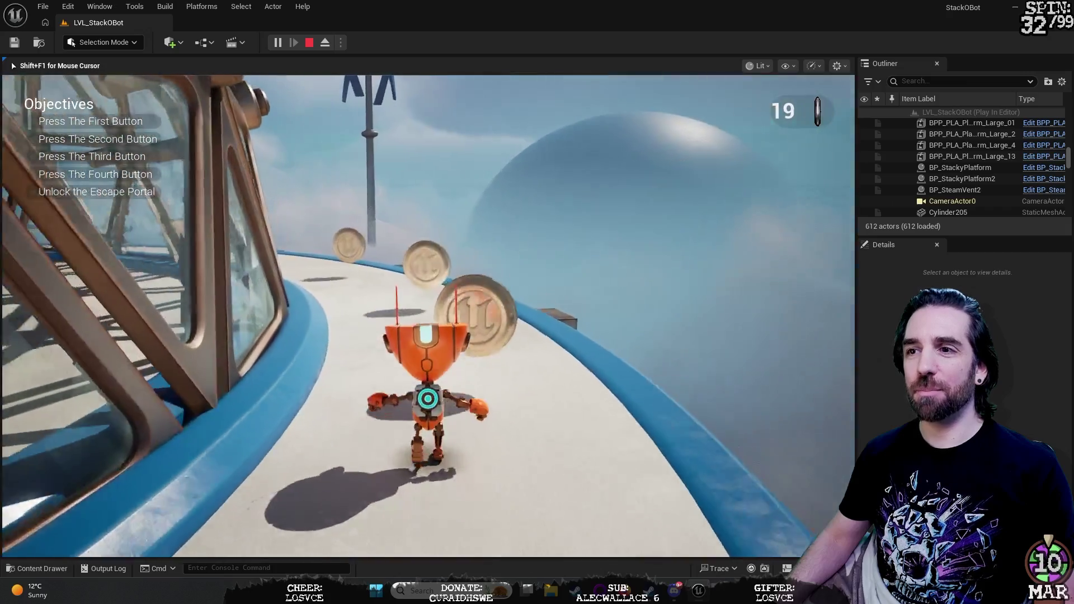
pyautogui.press('w')
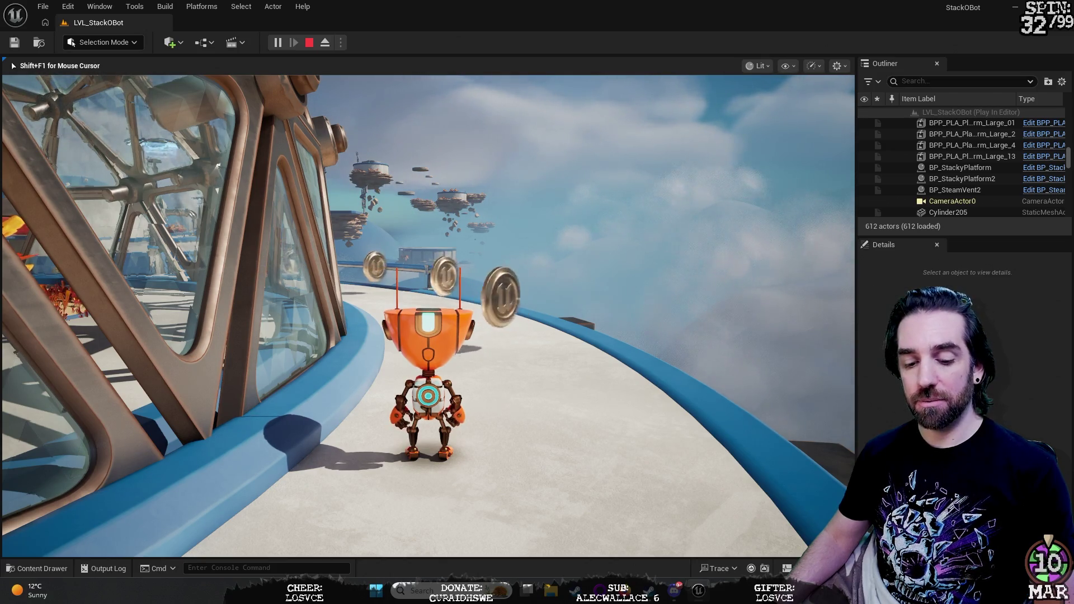
pyautogui.press('Escape')
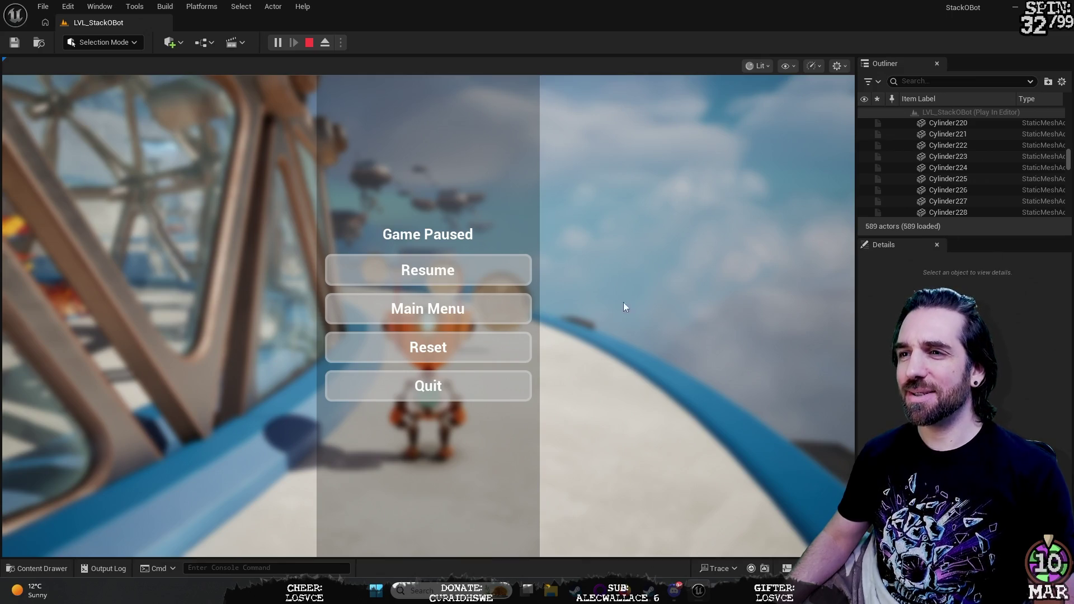
# Step: Stop the play session, fly toward the lattice dome and outer platforms, and select the player start
pyautogui.press('Escape')
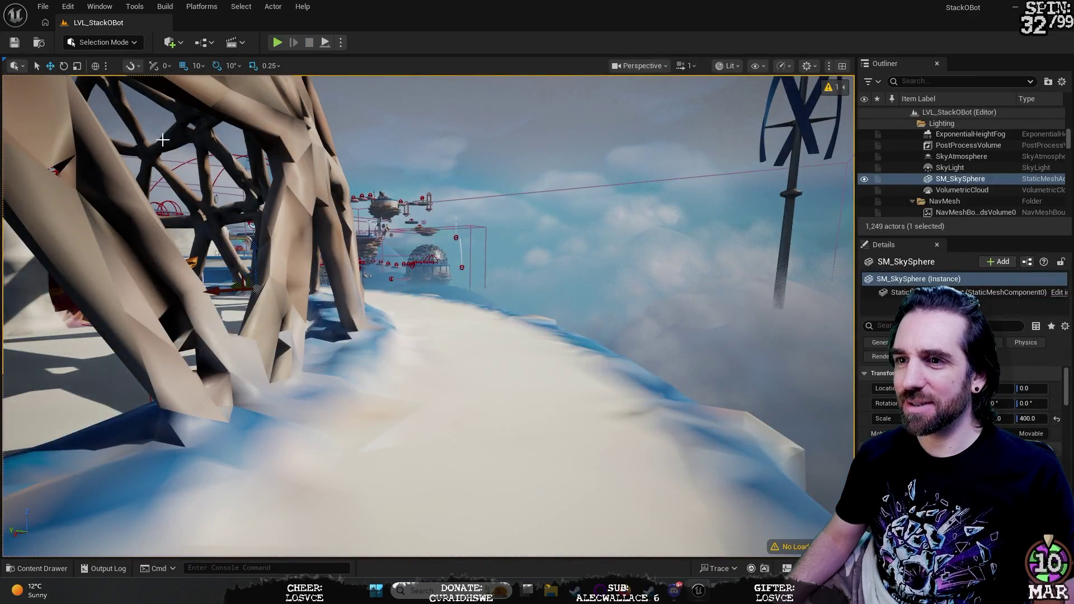
pyautogui.moveTo(504, 270)
pyautogui.mouseDown()
pyautogui.moveTo(537, 168)
pyautogui.moveTo(504, 185)
pyautogui.moveTo(492, 215)
pyautogui.moveTo(307, 310)
pyautogui.mouseUp()
pyautogui.moveTo(393, 355); pyautogui.dragTo(697, 389)
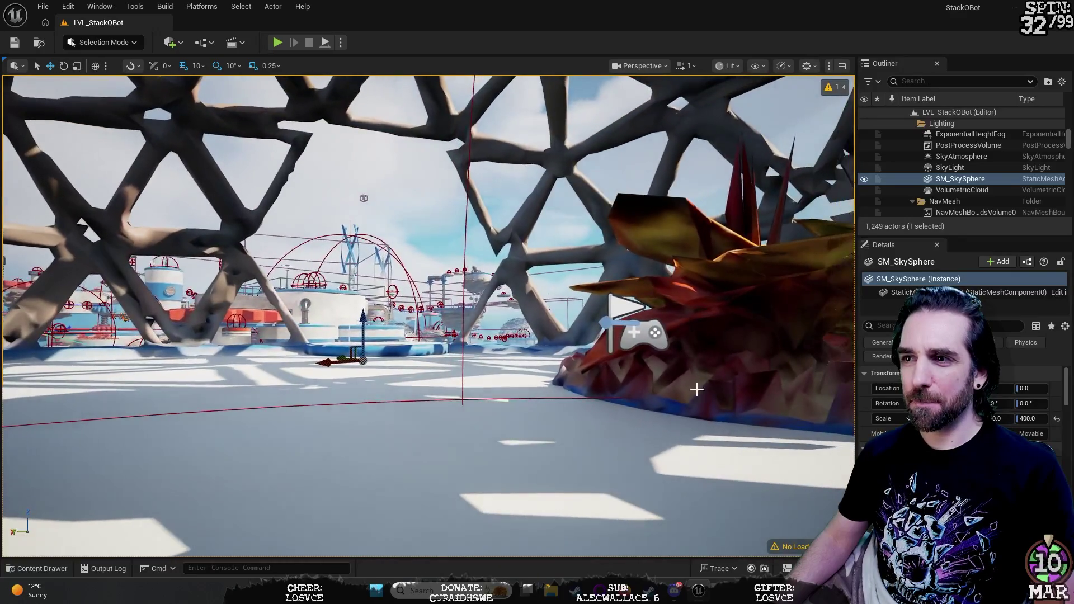
pyautogui.click(647, 346)
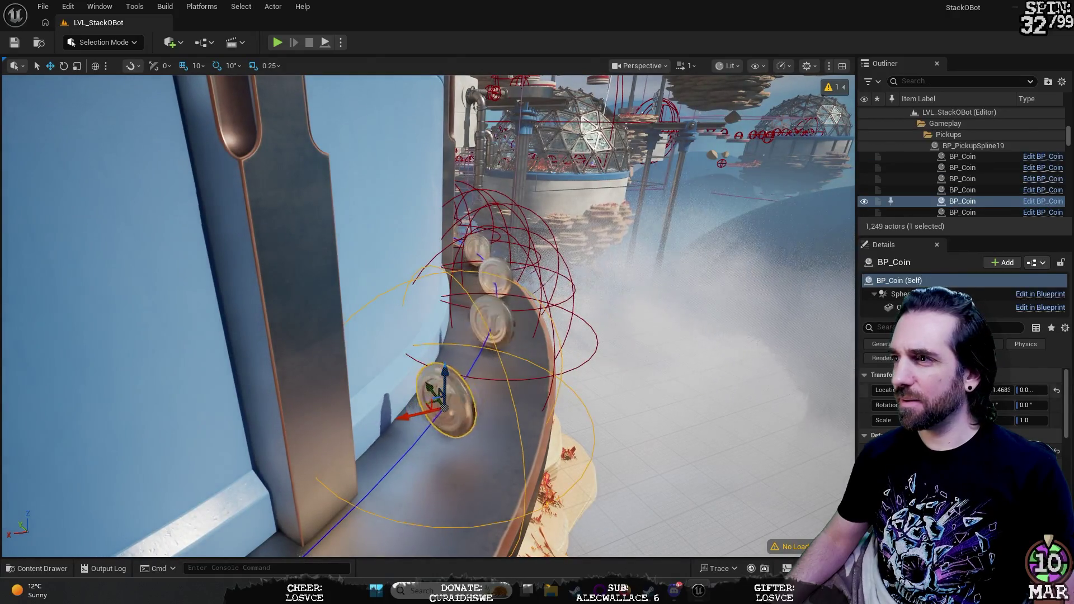
# Step: Select BP_PickupSpline19 in the Outliner and focus the viewport on it
pyautogui.scroll(-5, 1008, 167)
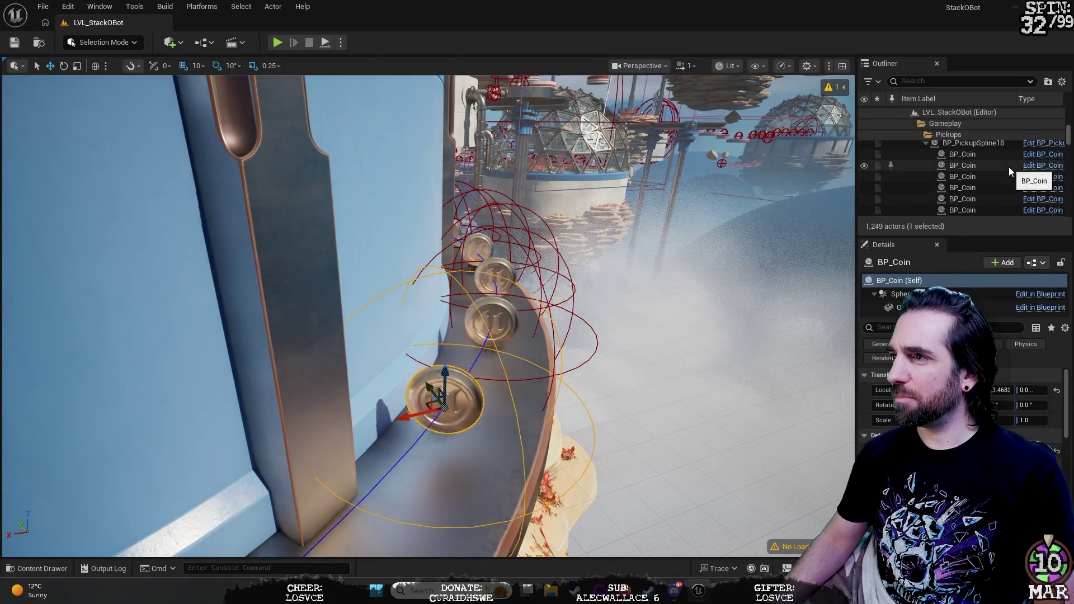
pyautogui.scroll(2, 1009, 168)
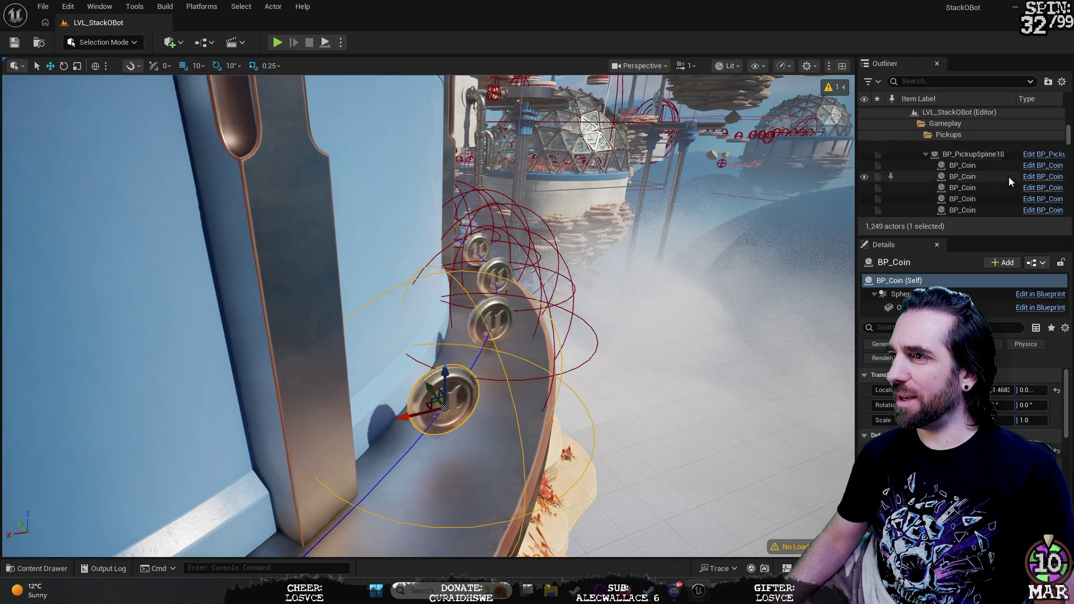
pyautogui.scroll(-3, 1009, 177)
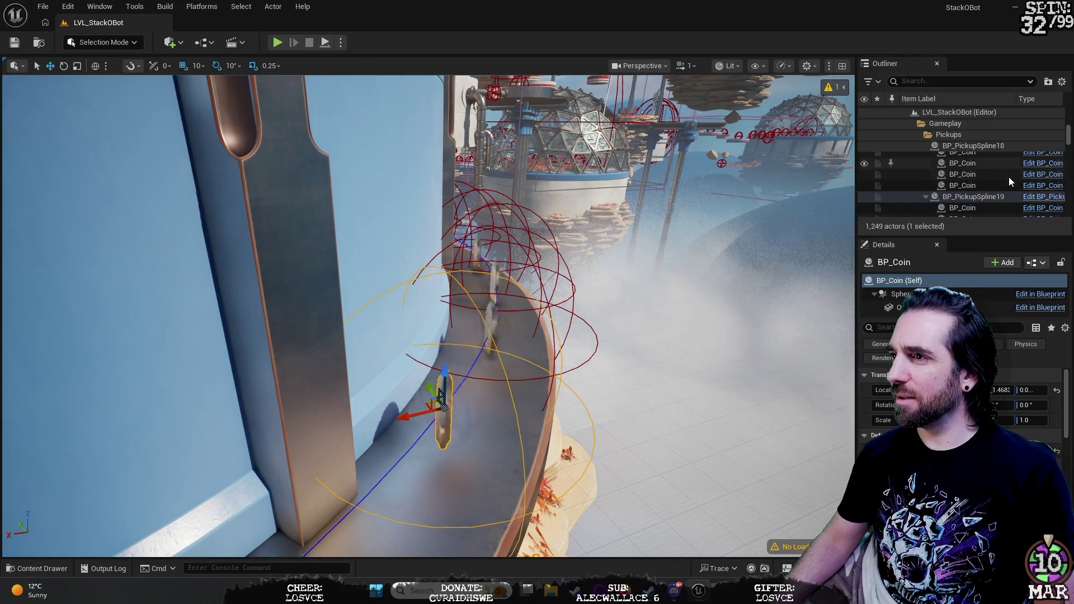
pyautogui.click(974, 197)
pyautogui.doubleClick(974, 197)
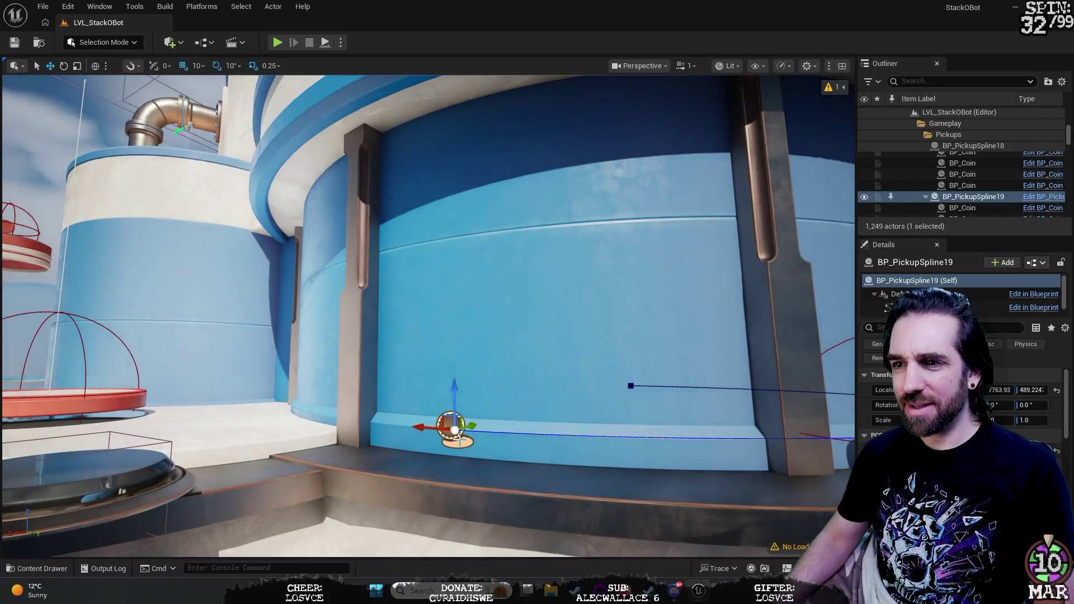
# Step: Review the spline's Details, frame its coin trail, and select the nearby pressure plate
pyautogui.scroll(-4, 988, 206)
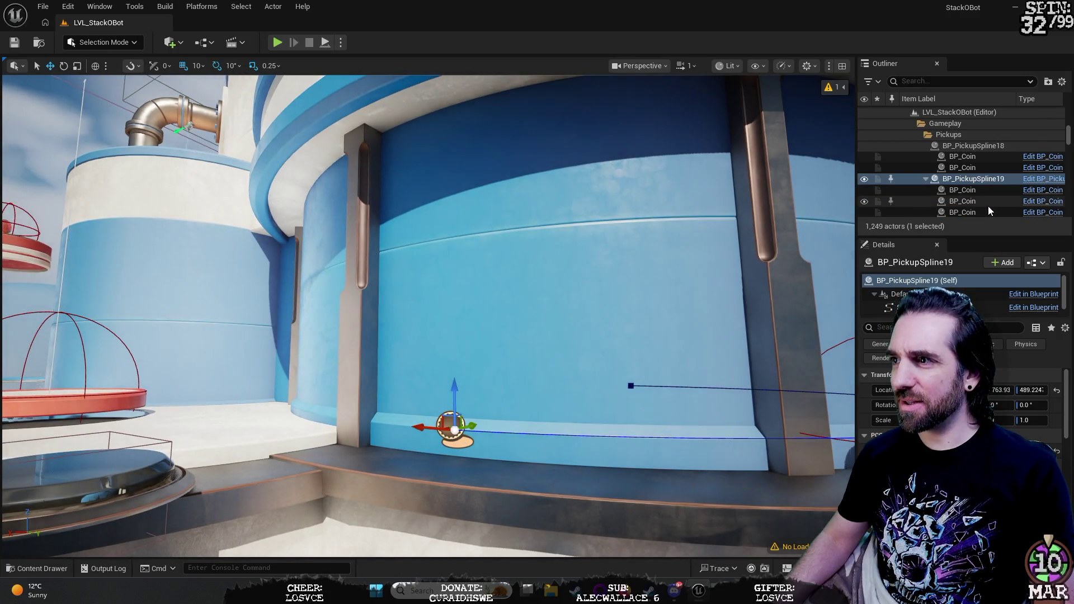
pyautogui.scroll(4, 988, 206)
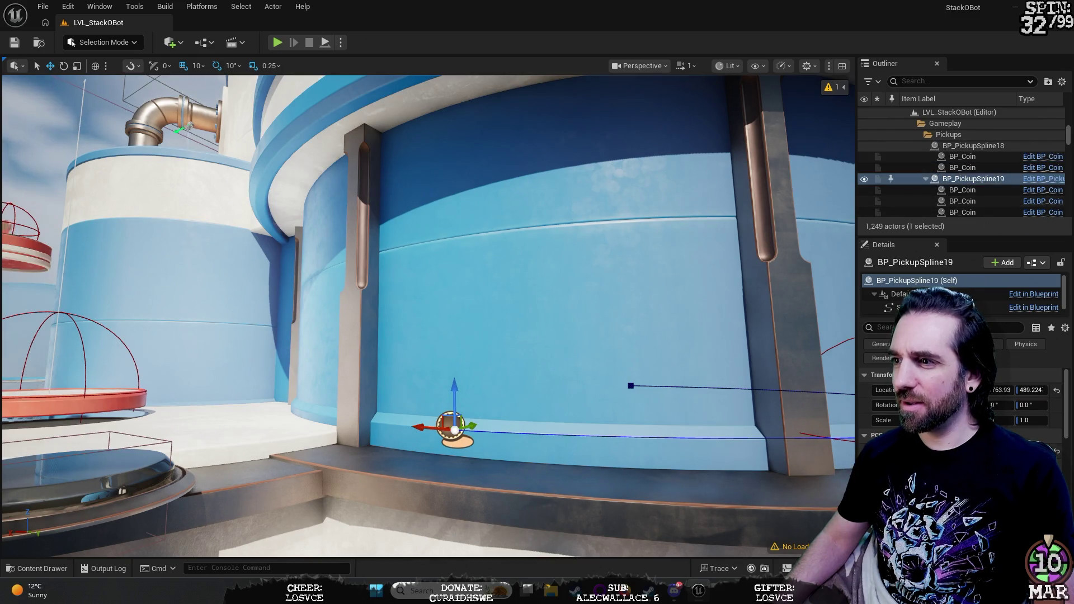
pyautogui.scroll(-3, 963, 403)
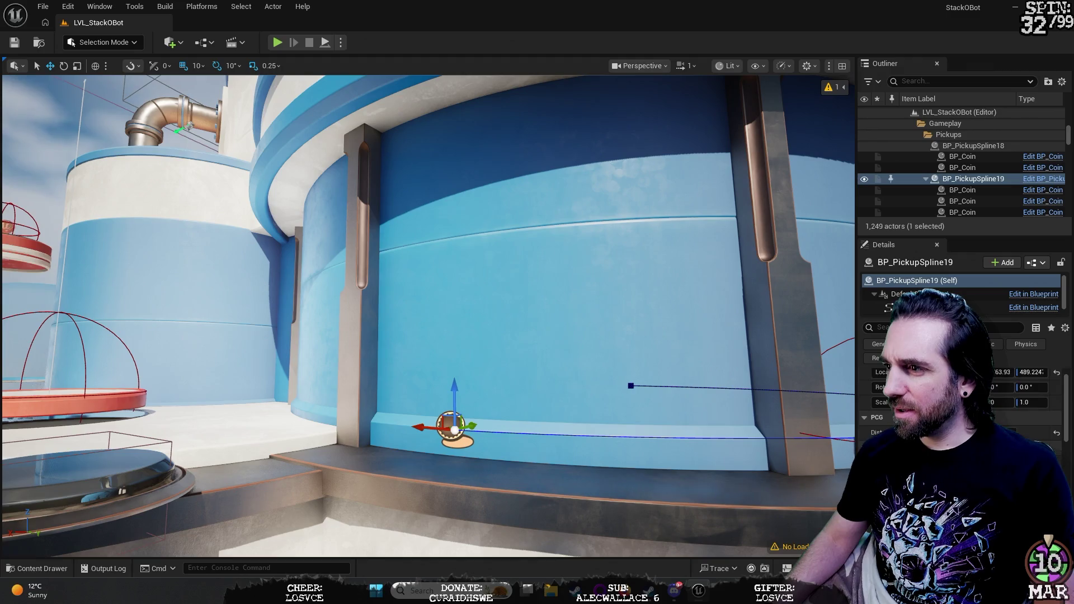
pyautogui.scroll(-5, 962, 403)
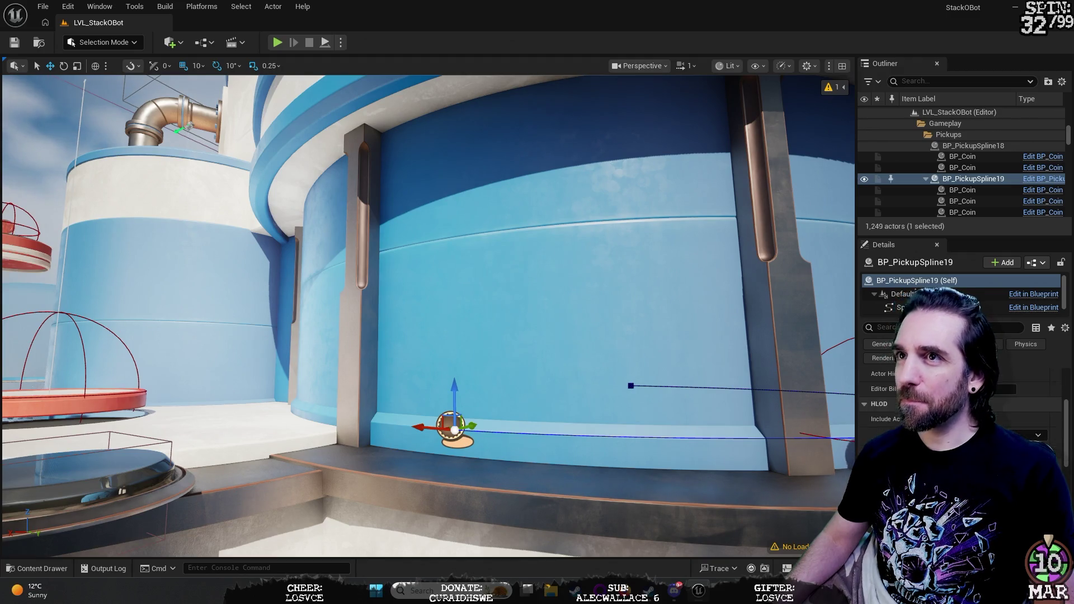
pyautogui.press('f')
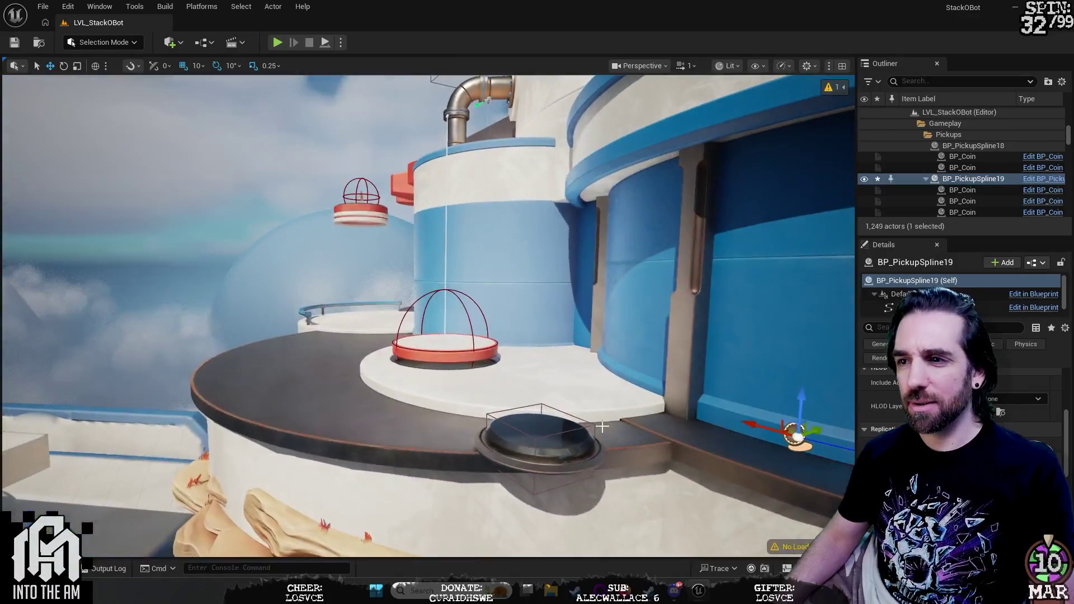
pyautogui.click(542, 439)
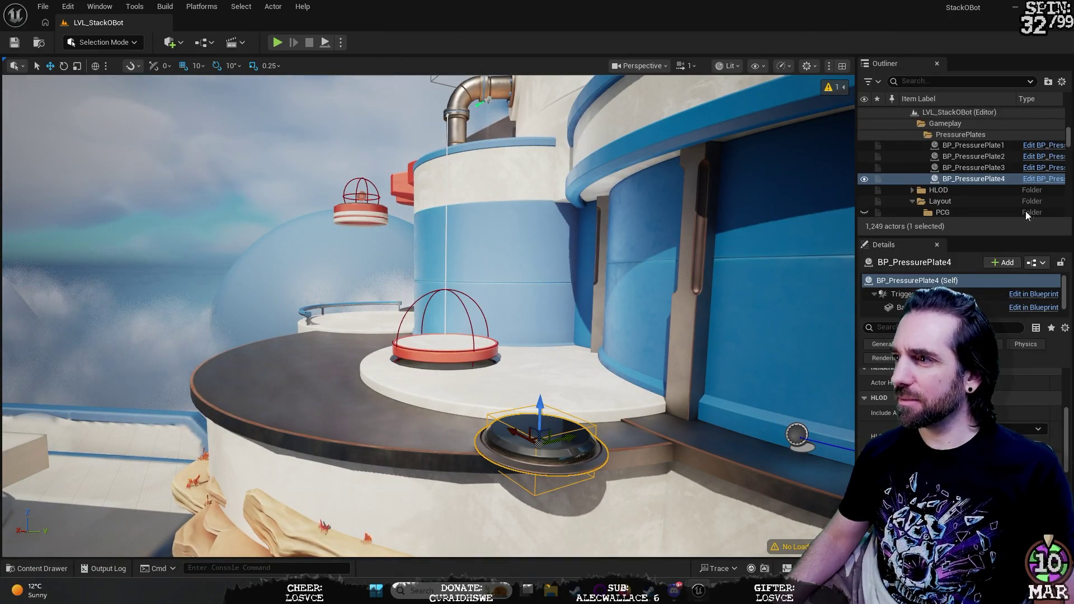
# Step: Open BP_PressurePlate's EventGraph and pan to the overlap chains with the Do Once and Sequence nodes
pyautogui.click(1039, 179)
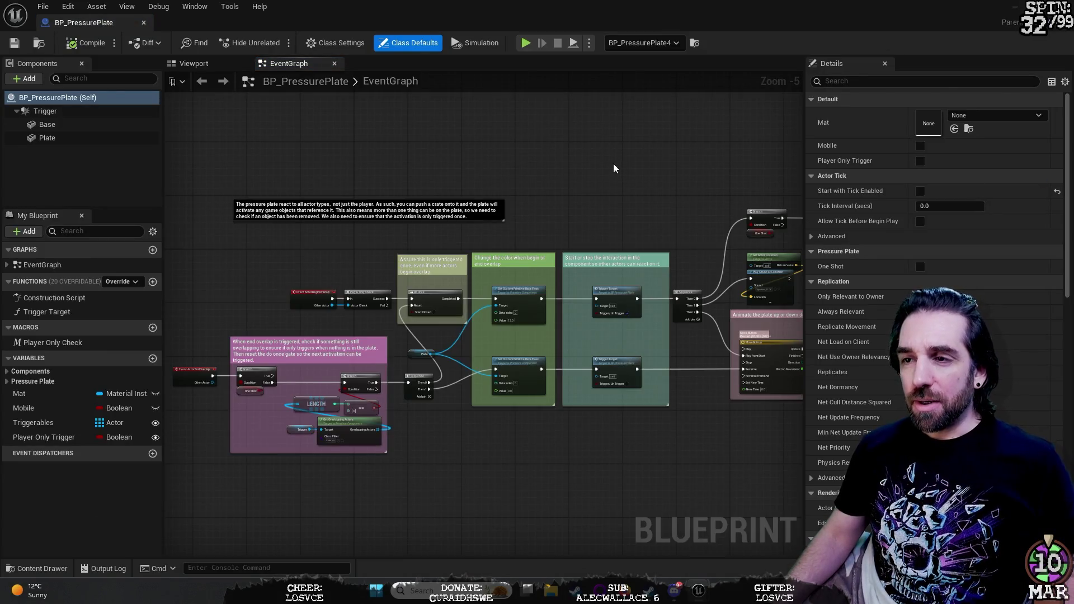
pyautogui.scroll(3, 554, 198)
pyautogui.moveTo(551, 204)
pyautogui.mouseDown()
pyautogui.moveTo(616, 197)
pyautogui.moveTo(471, 194)
pyautogui.mouseUp()
pyautogui.moveTo(283, 262); pyautogui.dragTo(451, 229)
pyautogui.moveTo(448, 301); pyautogui.dragTo(386, 238)
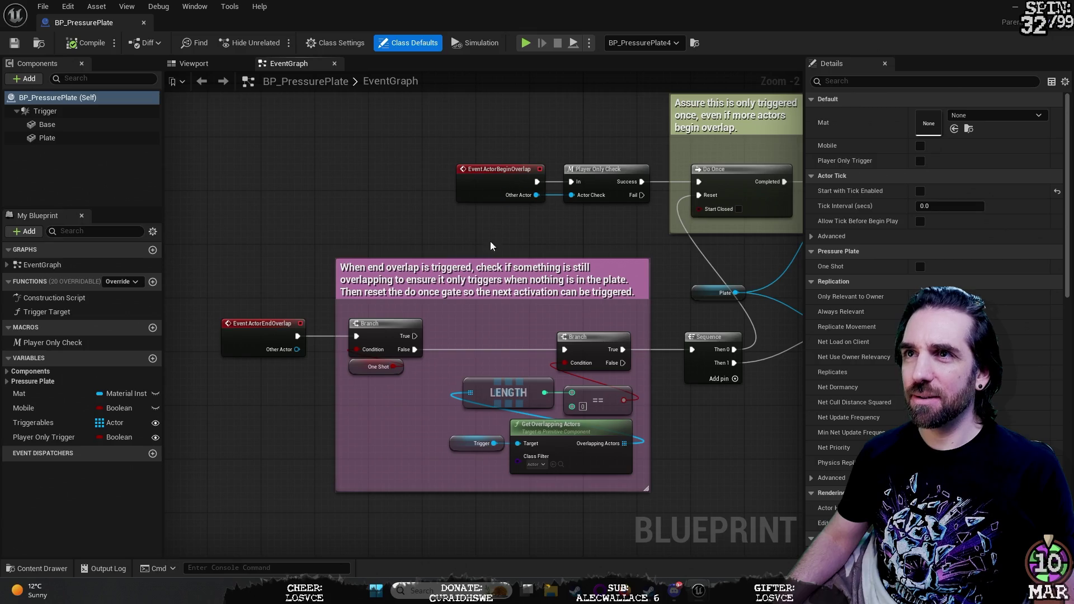
pyautogui.scroll(2, 465, 343)
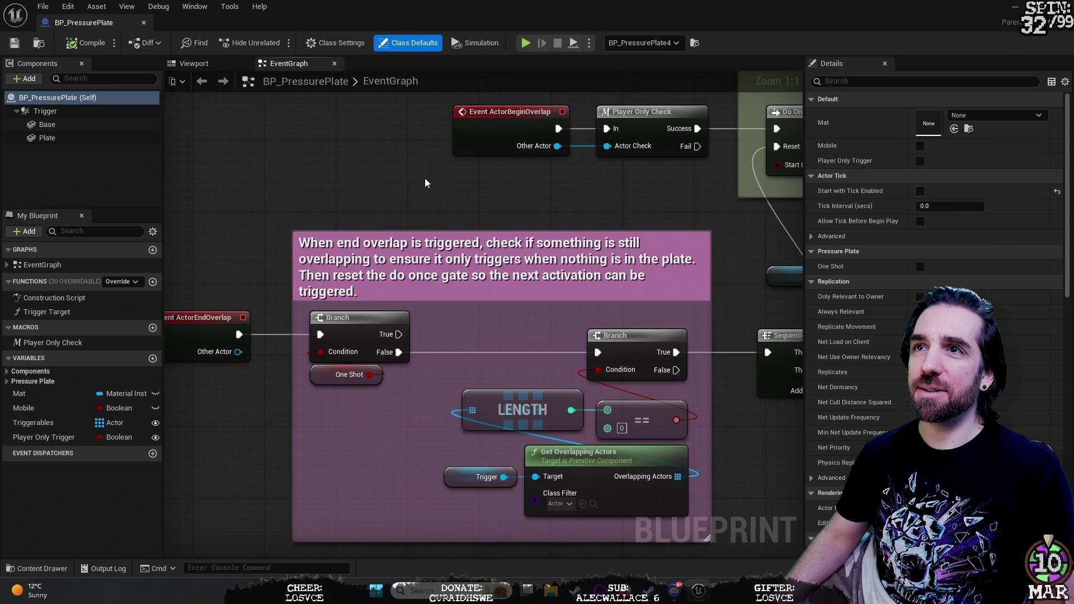
pyautogui.moveTo(424, 177); pyautogui.dragTo(403, 173)
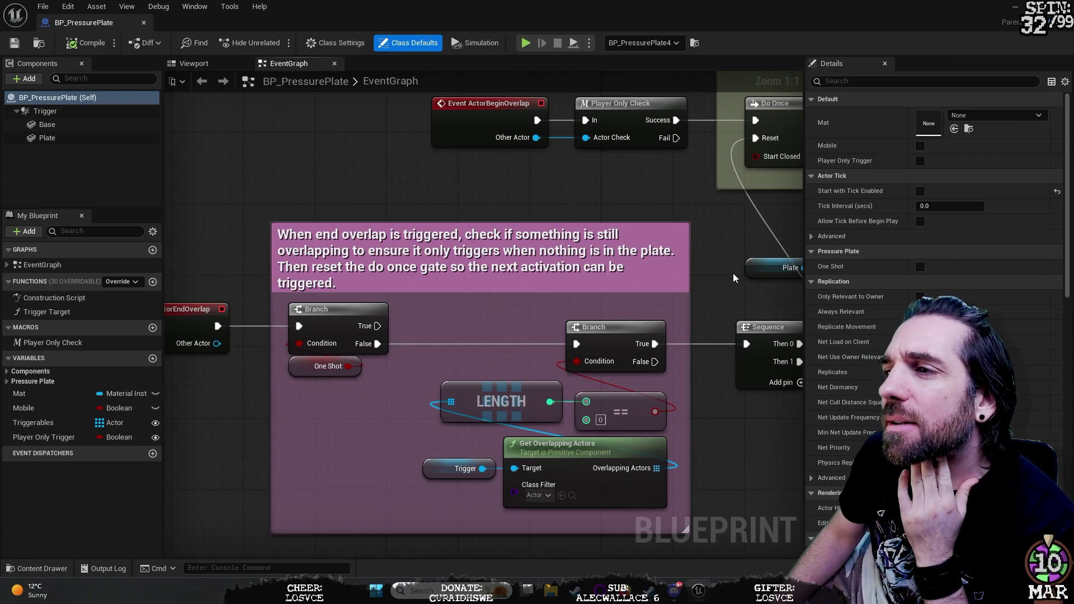
# Step: Inspect the end-overlap comment, Event ActorBeginOverlap, and the Player Only Check macro in the Property Matrix
pyautogui.click(685, 277)
pyautogui.moveTo(720, 231)
pyautogui.mouseDown()
pyautogui.moveTo(589, 253)
pyautogui.moveTo(478, 336)
pyautogui.moveTo(424, 329)
pyautogui.moveTo(542, 363)
pyautogui.mouseUp()
pyautogui.click(319, 243)
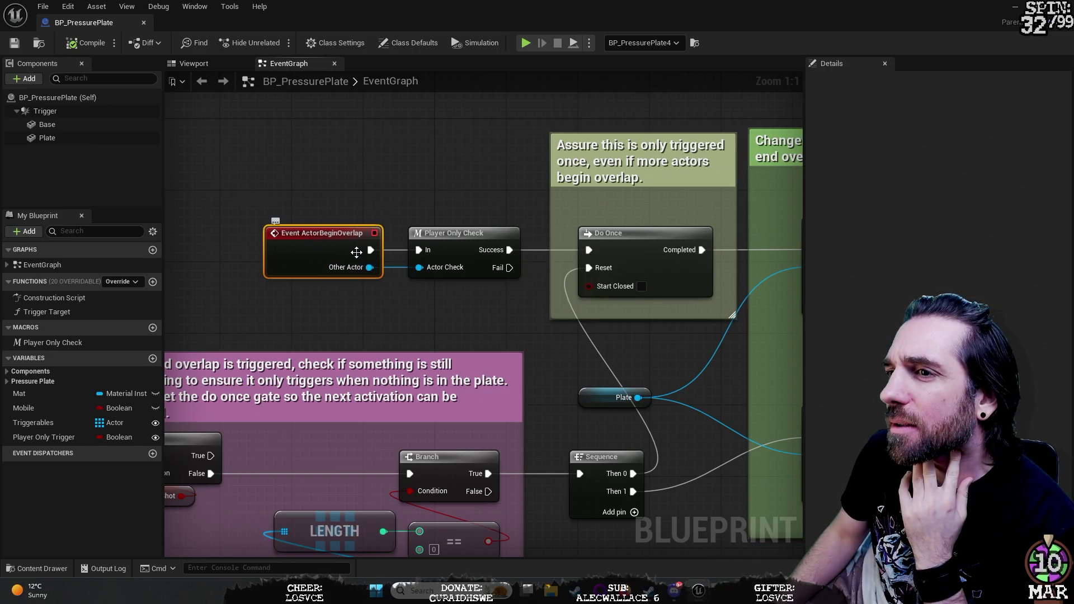
pyautogui.click(461, 243)
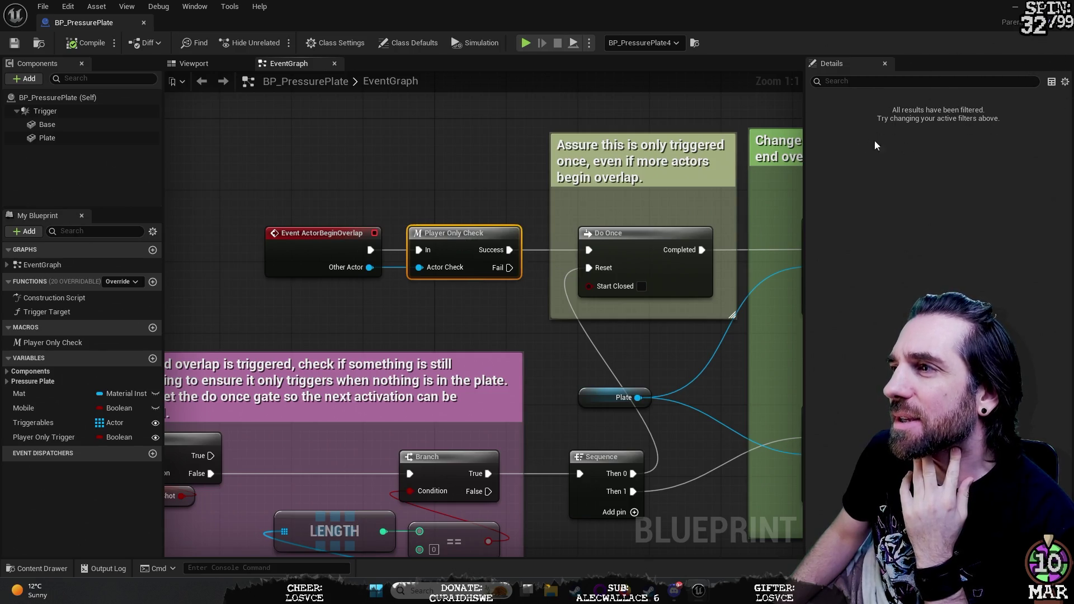
pyautogui.click(1052, 82)
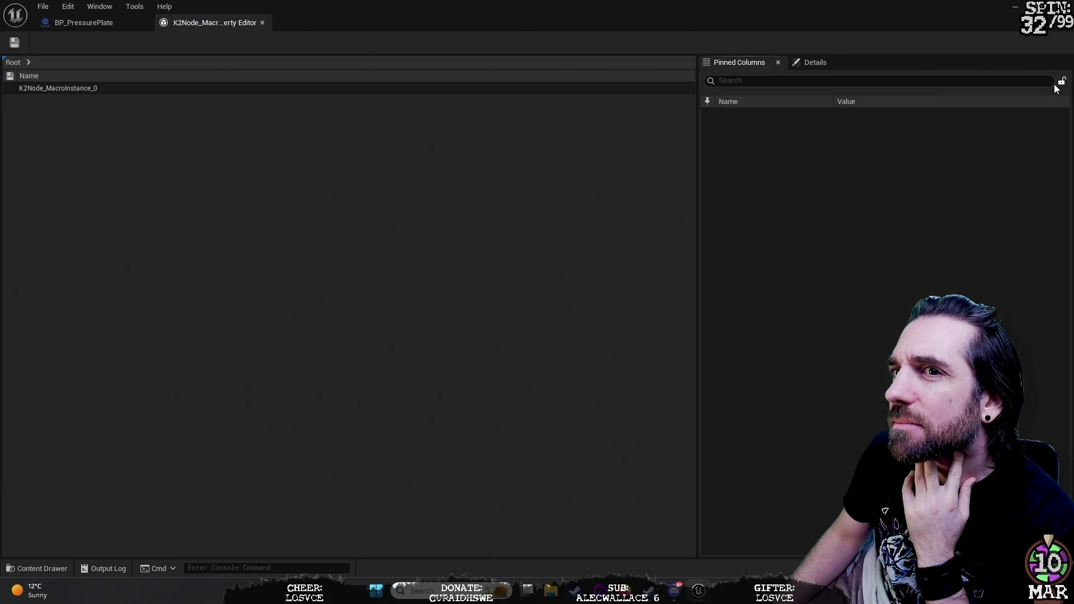
# Step: Switch back to the LVL_StackOBot level editor tab
pyautogui.click(1016, 7)
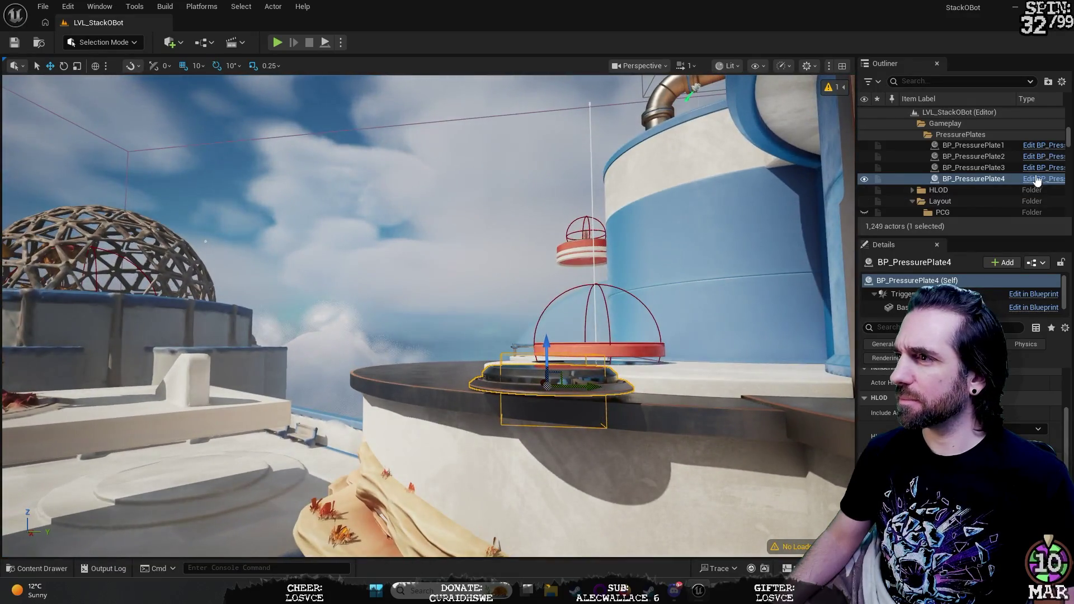
# Step: Frame BP_PressurePlate3 inside the dome and raise the view to overlook it
pyautogui.click(1042, 177)
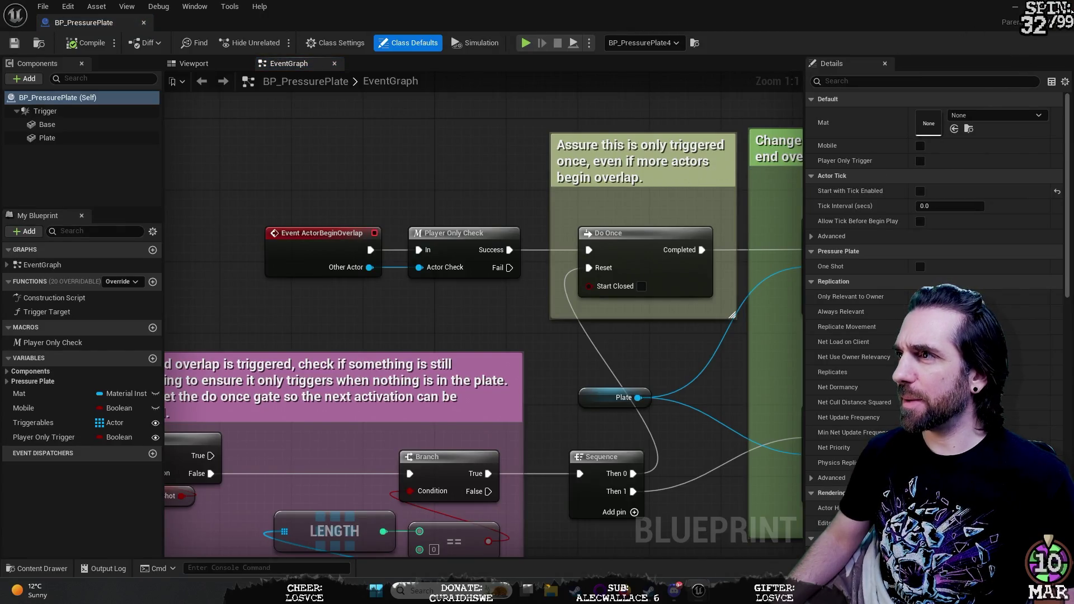
pyautogui.hotkey('alt', 'Tab')
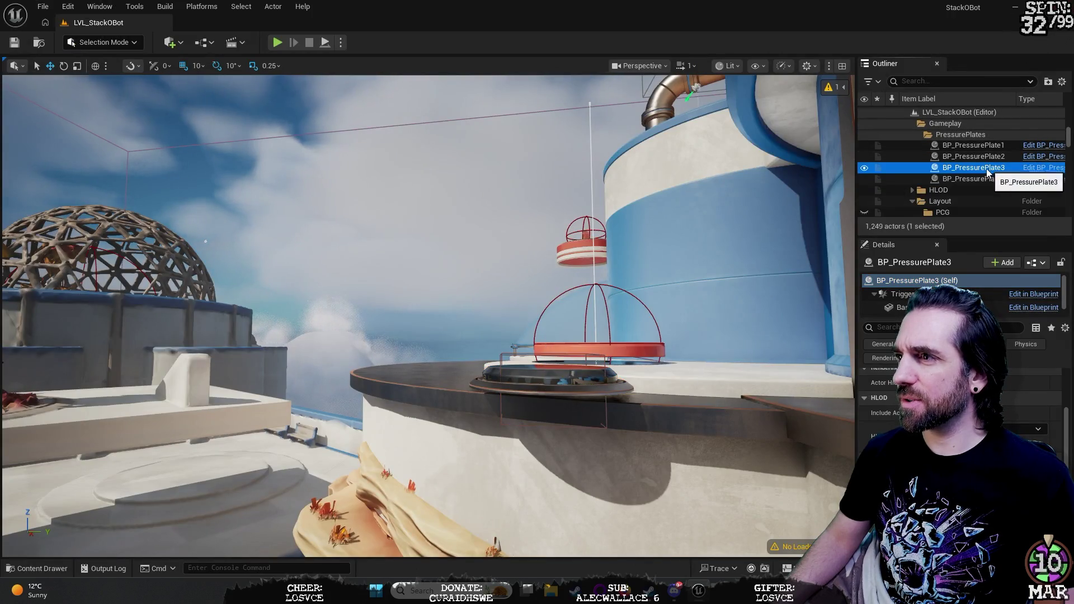
pyautogui.doubleClick(988, 169)
pyautogui.moveTo(428, 316)
pyautogui.mouseDown()
pyautogui.moveTo(635, 196)
pyautogui.moveTo(493, 258)
pyautogui.moveTo(470, 190)
pyautogui.moveTo(381, 204)
pyautogui.mouseUp()
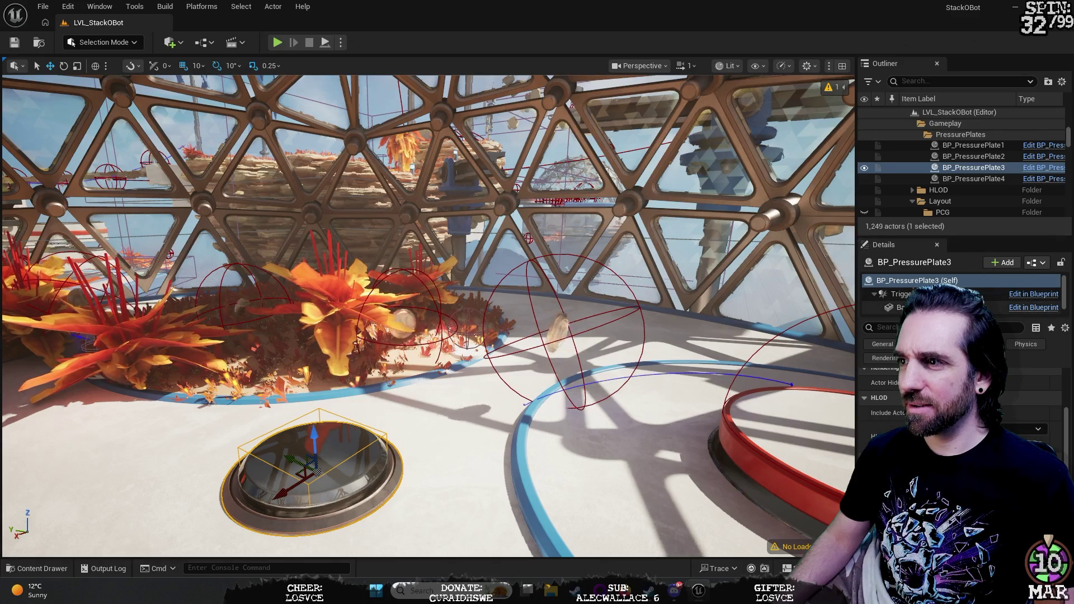
# Step: Check the Base, Plate and Trigger components' properties in the Details panel
pyautogui.click(907, 307)
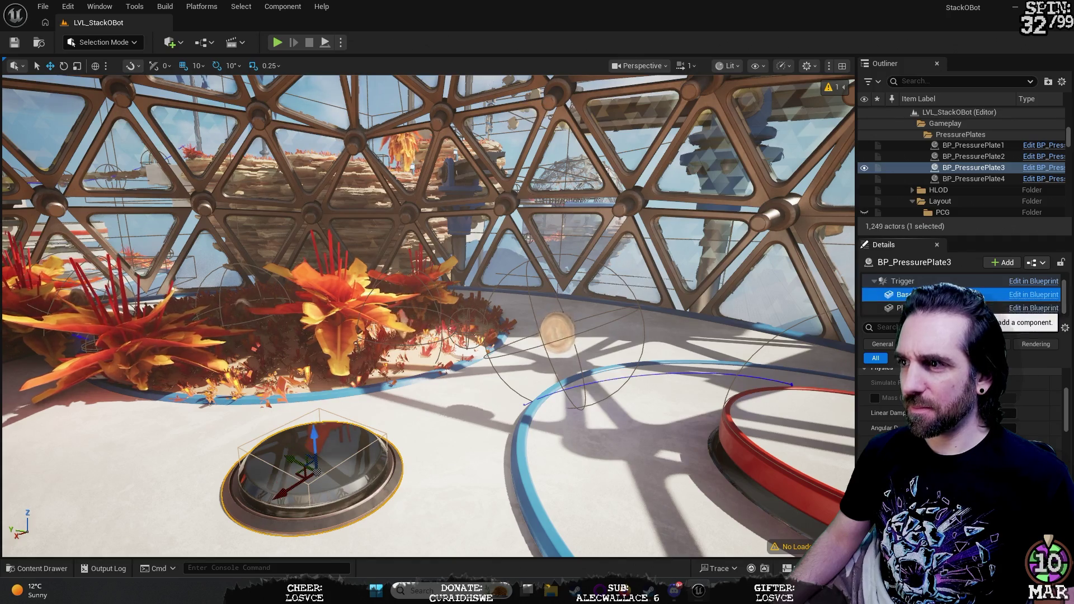
pyautogui.scroll(-1, 917, 403)
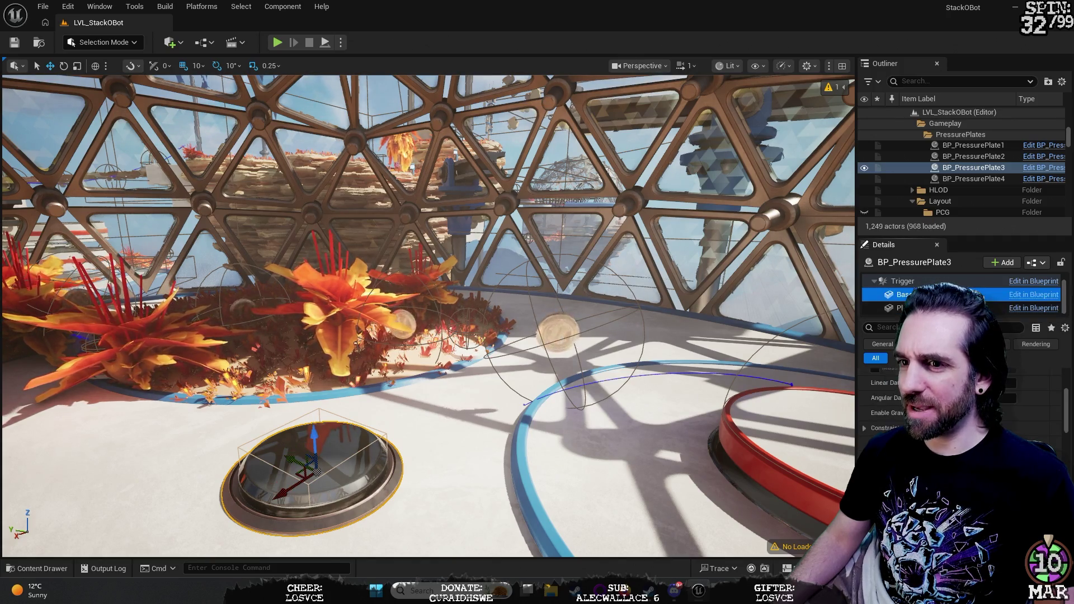
pyautogui.press('Down')
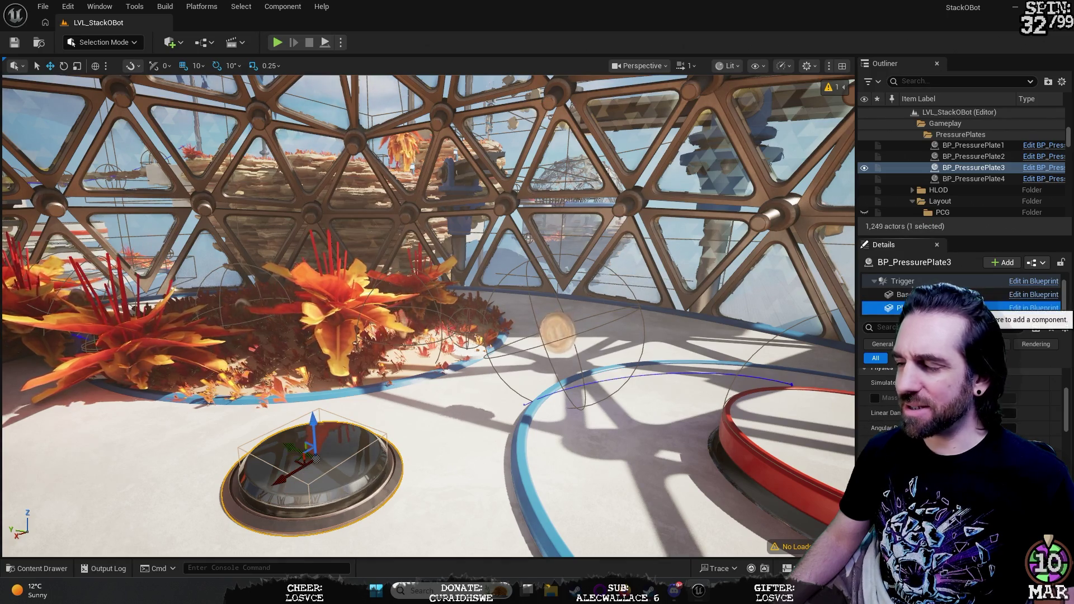
pyautogui.scroll(1, 940, 294)
pyautogui.click(940, 294)
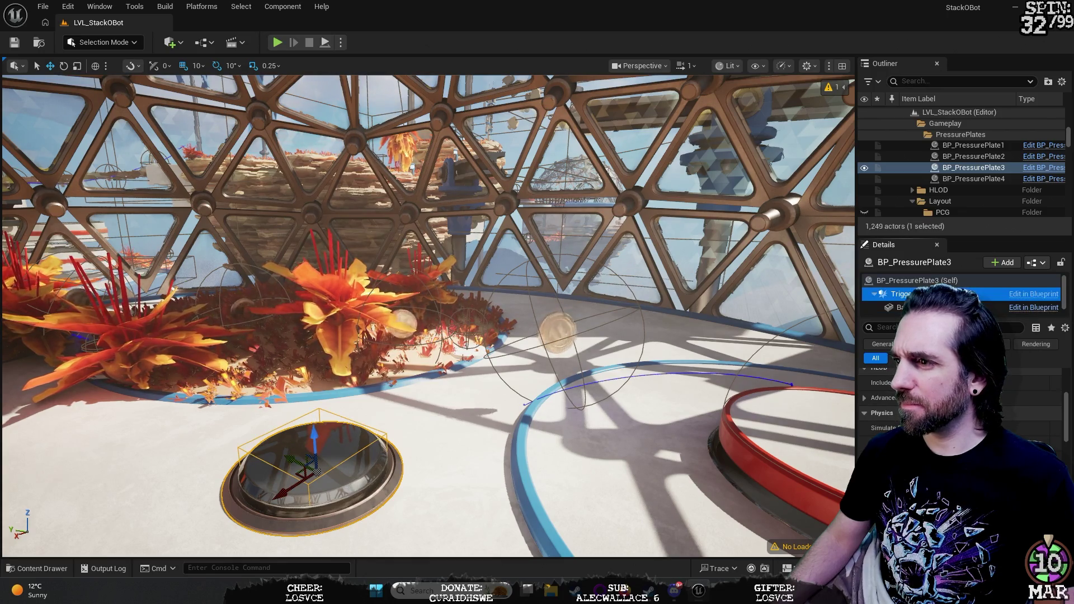
pyautogui.scroll(-1, 963, 397)
pyautogui.scroll(-3, 963, 403)
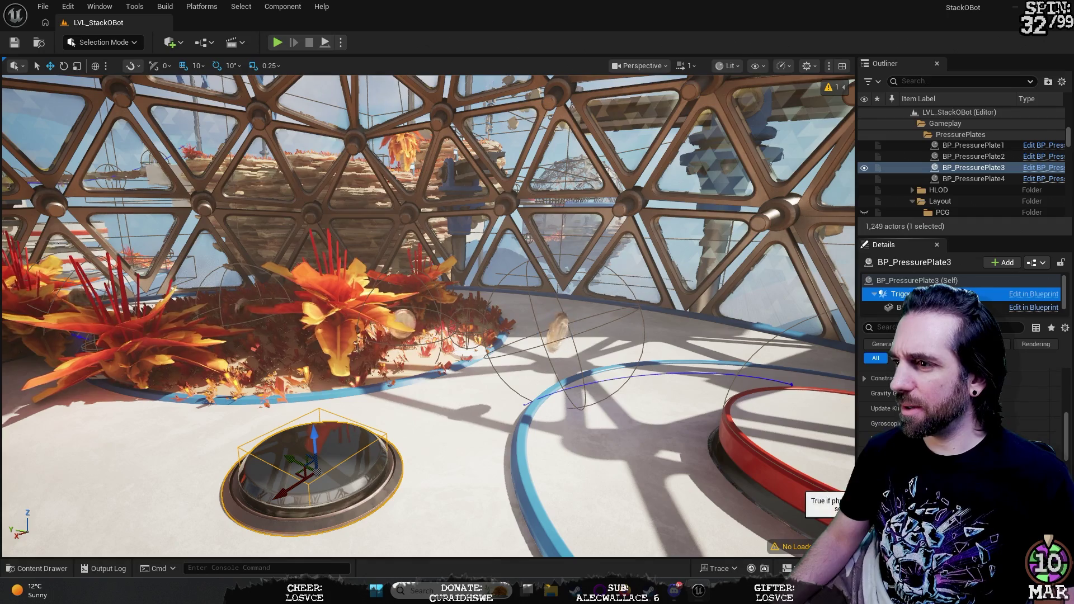
pyautogui.scroll(-3, 962, 403)
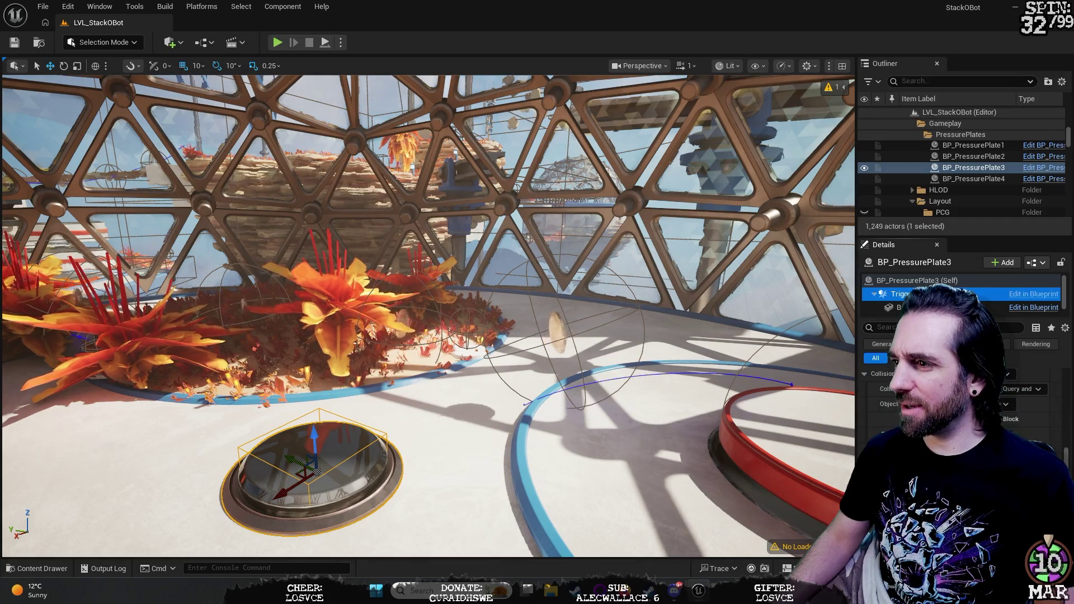
pyautogui.scroll(-3, 963, 403)
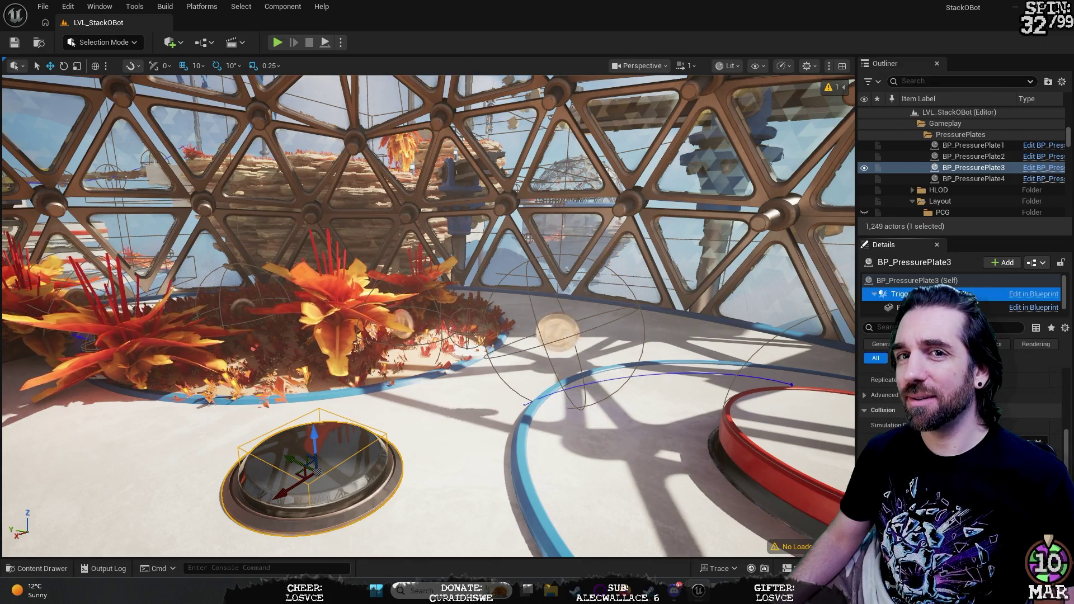
pyautogui.scroll(10, 963, 402)
# Step: Fly out of the dome around the level to the blue tower and select BP_PressurePlate4
pyautogui.press('w')
pyautogui.press('w')
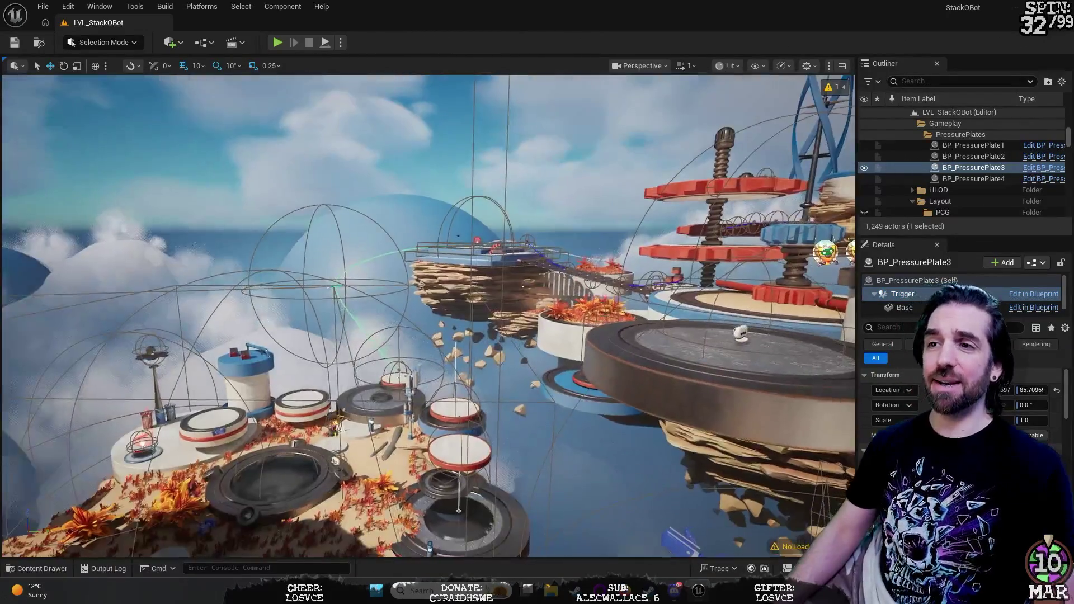
pyautogui.press('w')
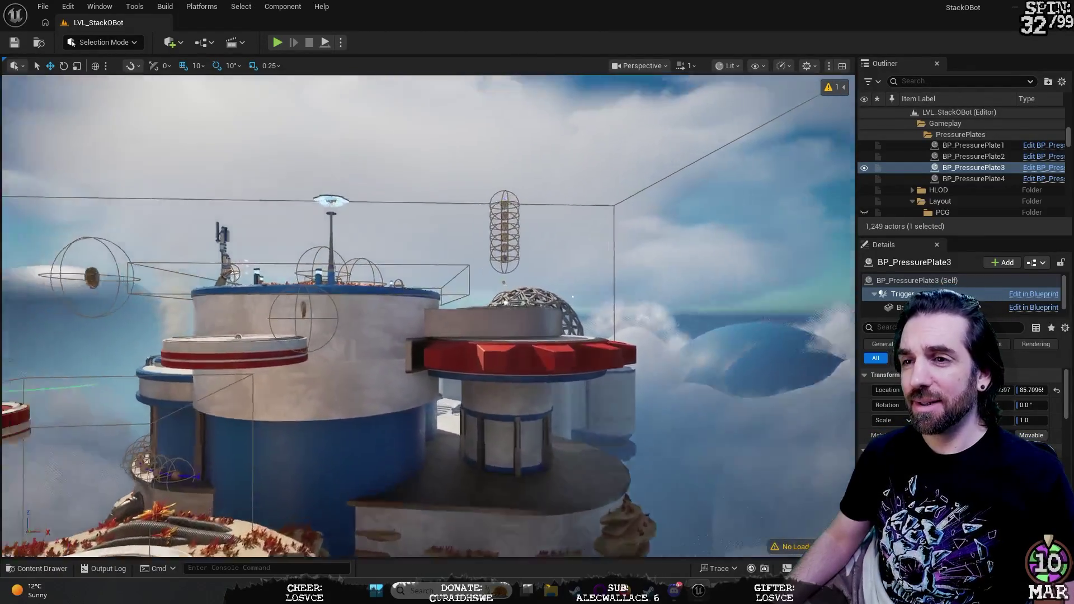
pyautogui.press('w')
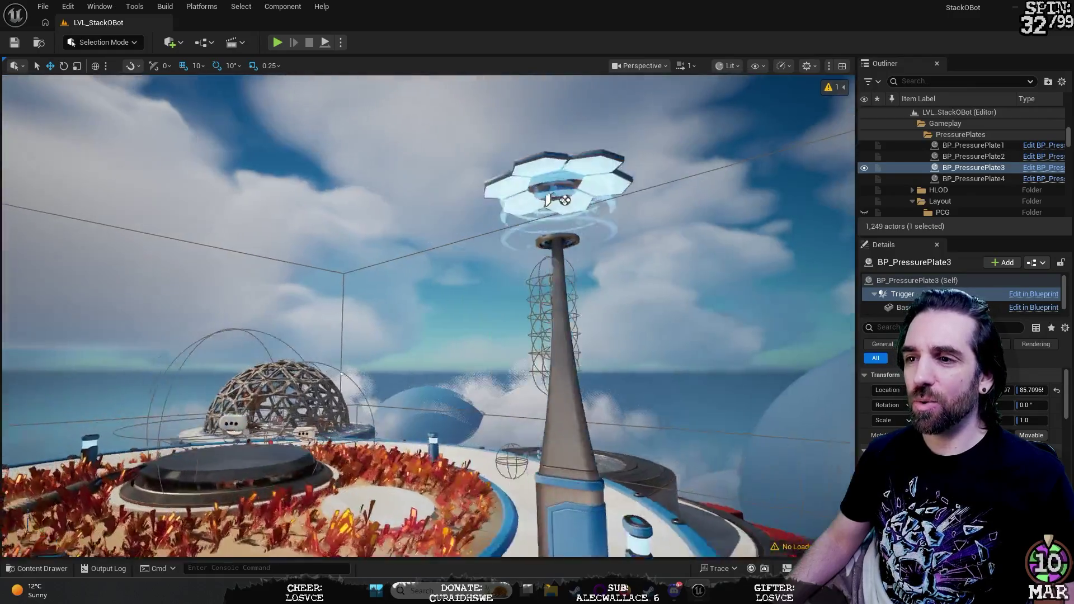
pyautogui.press('w')
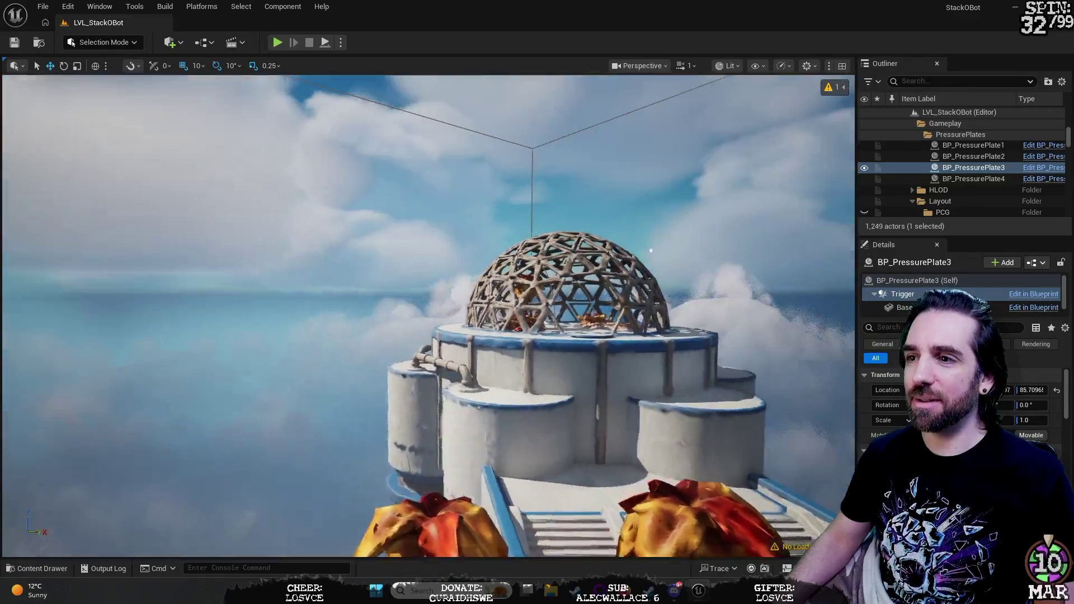
pyautogui.press('s')
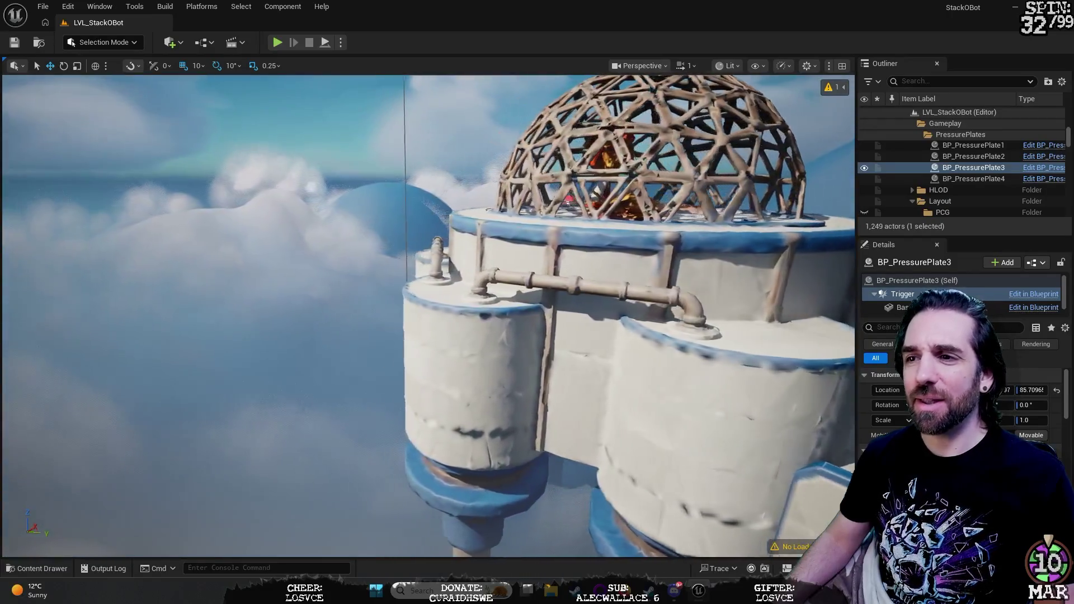
pyautogui.press('w')
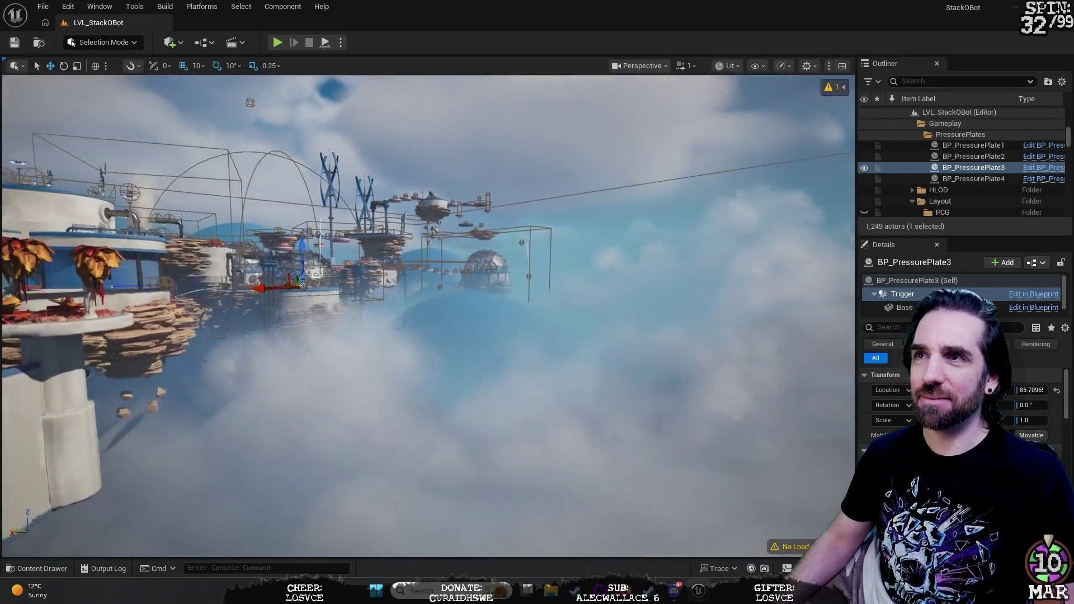
pyautogui.press('w')
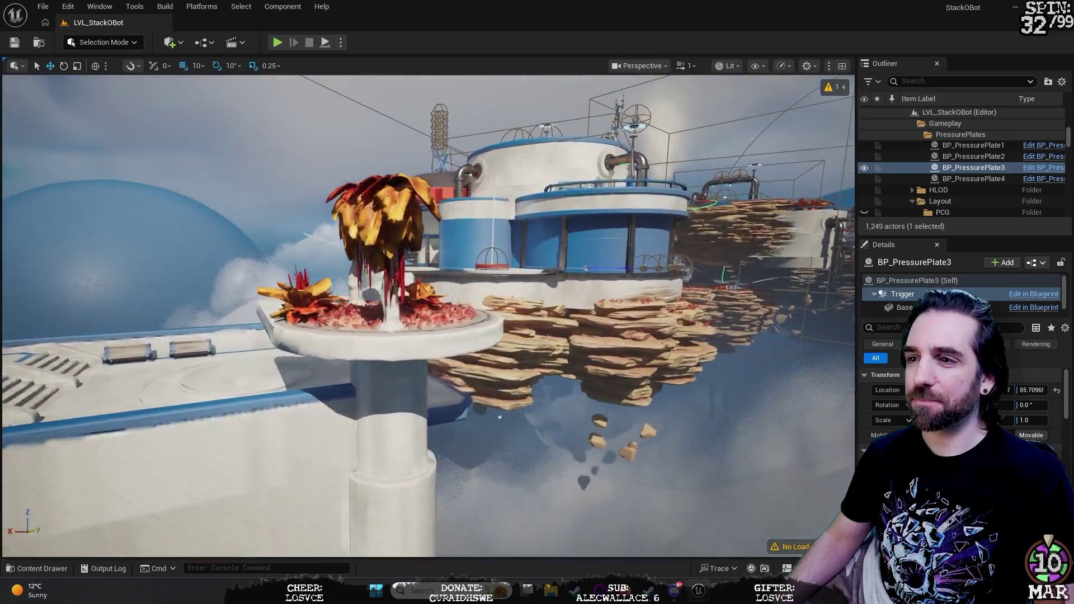
pyautogui.press('w')
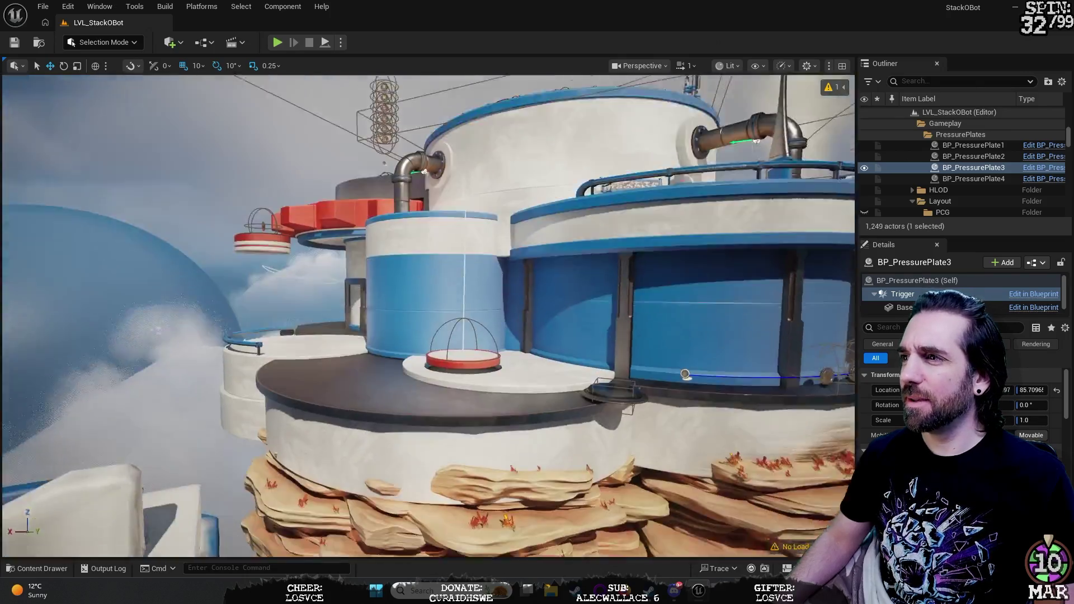
pyautogui.click(970, 180)
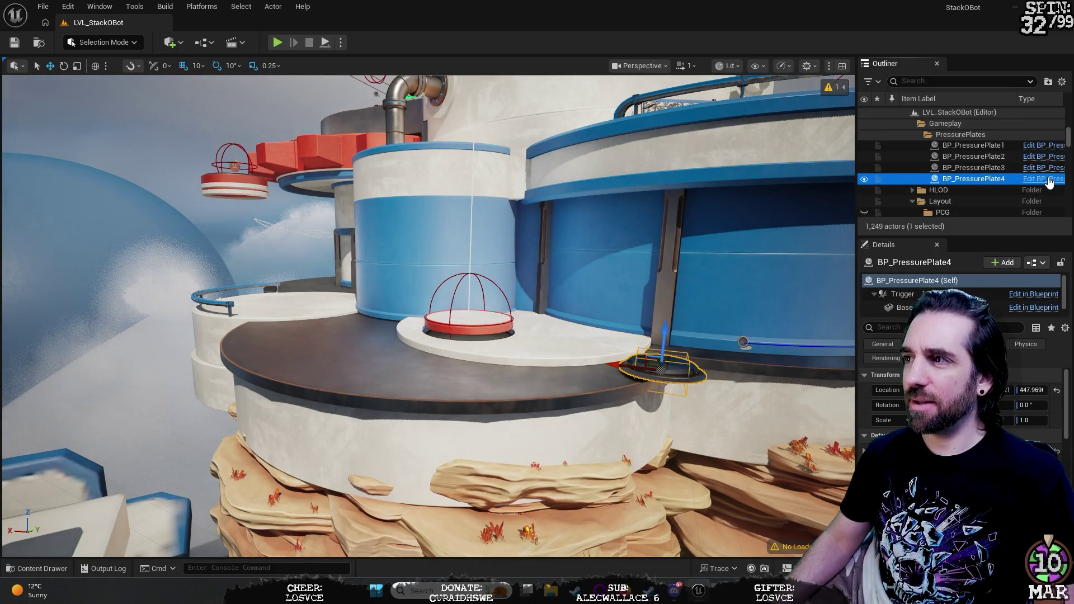
# Step: Open BP_PressurePlate's EventGraph and inspect the Event ActorEndOverlap reset logic
pyautogui.click(1044, 179)
pyautogui.moveTo(424, 146)
pyautogui.mouseDown()
pyautogui.moveTo(390, 124)
pyautogui.moveTo(517, 120)
pyautogui.moveTo(553, 136)
pyautogui.moveTo(599, 127)
pyautogui.mouseUp()
pyautogui.moveTo(347, 209)
pyautogui.mouseDown()
pyautogui.moveTo(417, 157)
pyautogui.moveTo(419, 122)
pyautogui.moveTo(277, 50)
pyautogui.mouseUp()
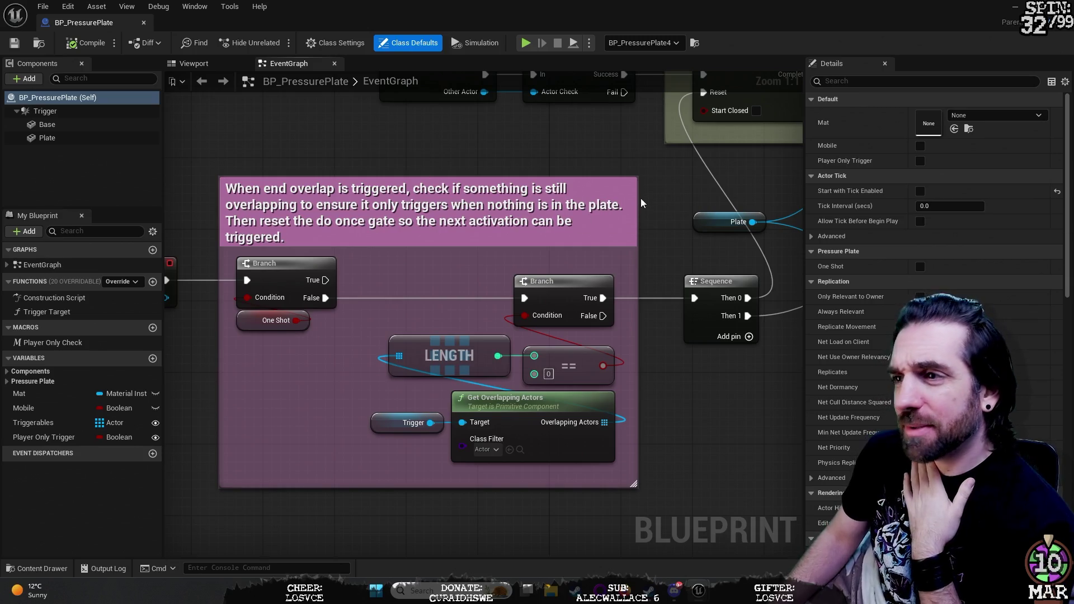
pyautogui.moveTo(640, 162)
pyautogui.mouseDown()
pyautogui.moveTo(400, 269)
pyautogui.moveTo(360, 341)
pyautogui.moveTo(526, 257)
pyautogui.moveTo(647, 227)
pyautogui.moveTo(597, 231)
pyautogui.moveTo(588, 213)
pyautogui.moveTo(472, 185)
pyautogui.mouseUp()
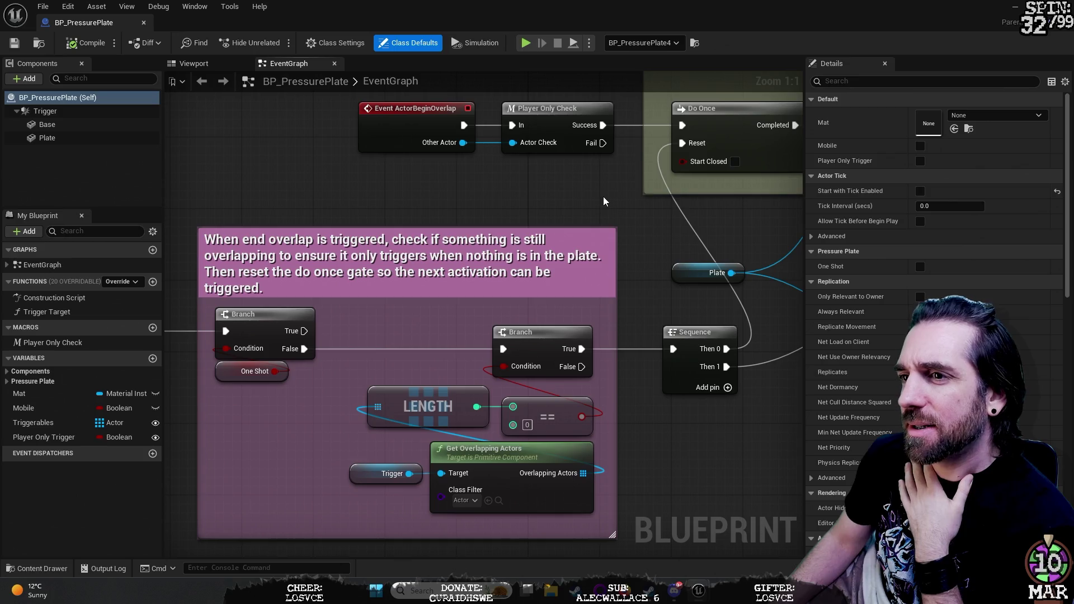
pyautogui.moveTo(665, 231)
pyautogui.mouseDown()
pyautogui.moveTo(621, 236)
pyautogui.moveTo(532, 214)
pyautogui.moveTo(840, 114)
pyautogui.mouseUp()
pyautogui.click(276, 213)
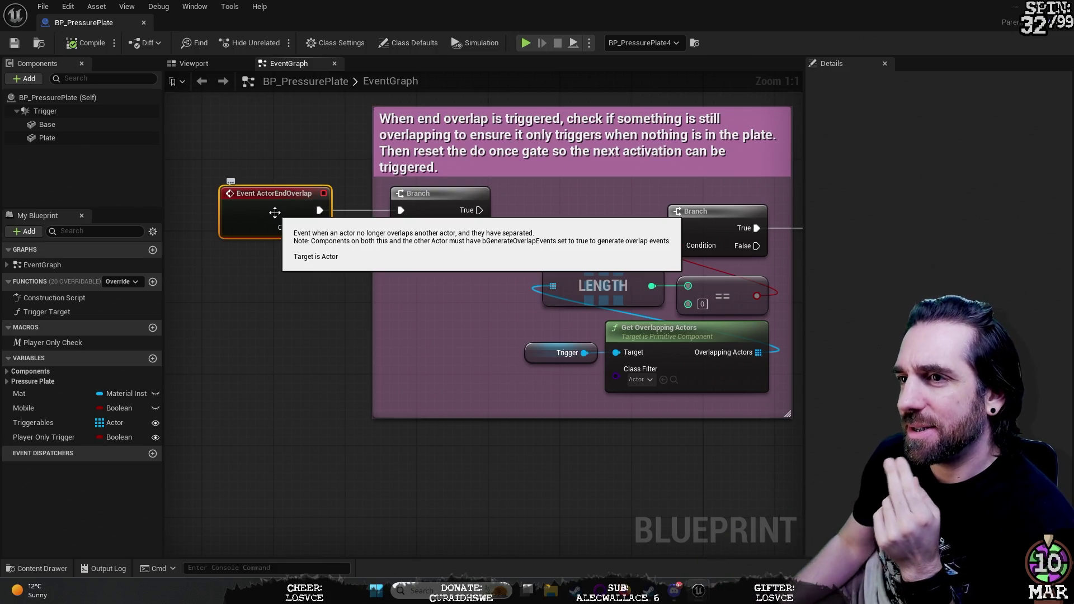
pyautogui.click(303, 168)
# Step: Bring Event ActorBeginOverlap and the Do Once, Sequence and Plate nodes into view
pyautogui.moveTo(293, 164)
pyautogui.mouseDown()
pyautogui.moveTo(179, 298)
pyautogui.moveTo(227, 400)
pyautogui.moveTo(482, 238)
pyautogui.moveTo(360, 268)
pyautogui.moveTo(439, 233)
pyautogui.moveTo(412, 232)
pyautogui.moveTo(624, 202)
pyautogui.mouseUp()
pyautogui.moveTo(625, 200)
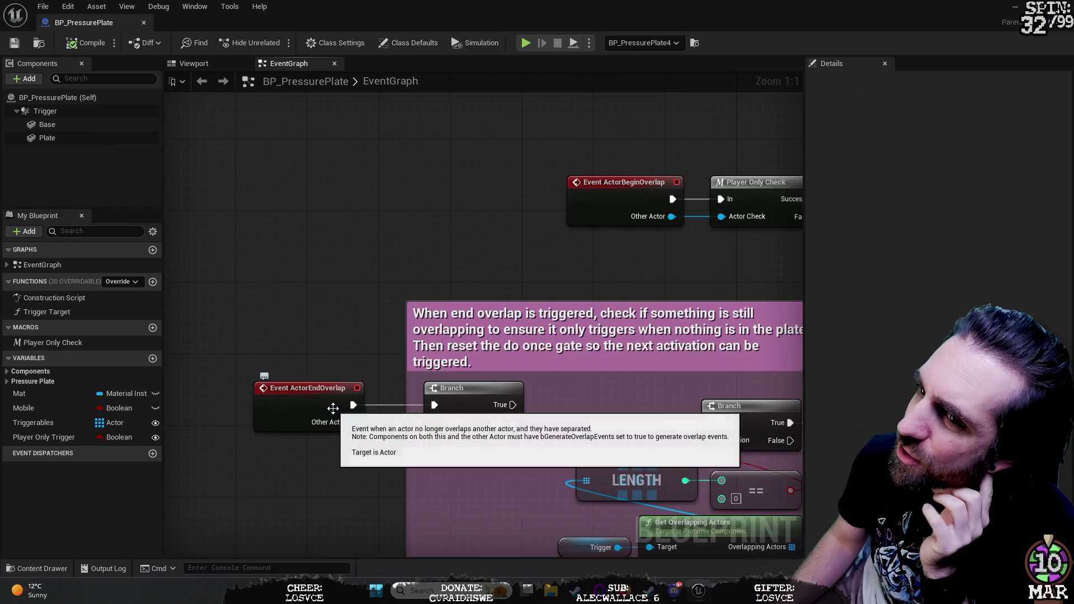
pyautogui.moveTo(550, 256)
pyautogui.mouseDown()
pyautogui.moveTo(276, 273)
pyautogui.moveTo(236, 297)
pyautogui.mouseUp()
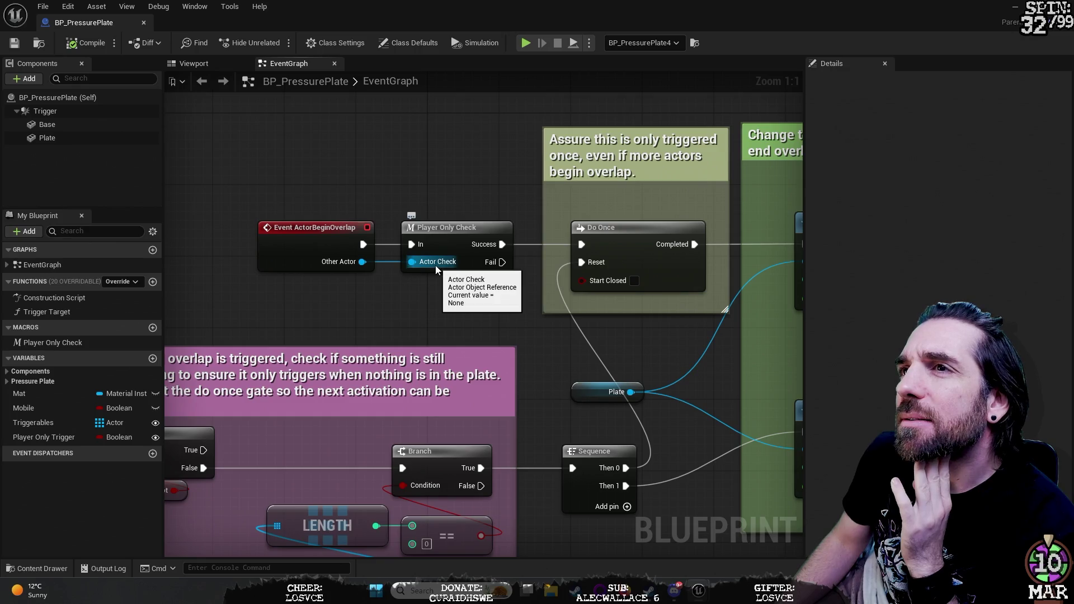
pyautogui.moveTo(451, 180)
pyautogui.mouseDown()
pyautogui.moveTo(379, 242)
pyautogui.moveTo(331, 250)
pyautogui.moveTo(304, 215)
pyautogui.moveTo(319, 184)
pyautogui.moveTo(406, 181)
pyautogui.moveTo(353, 205)
pyautogui.moveTo(559, 149)
pyautogui.moveTo(268, 228)
pyautogui.moveTo(280, 269)
pyautogui.moveTo(263, 266)
pyautogui.moveTo(460, 184)
pyautogui.moveTo(453, 150)
pyautogui.moveTo(465, 144)
pyautogui.mouseUp()
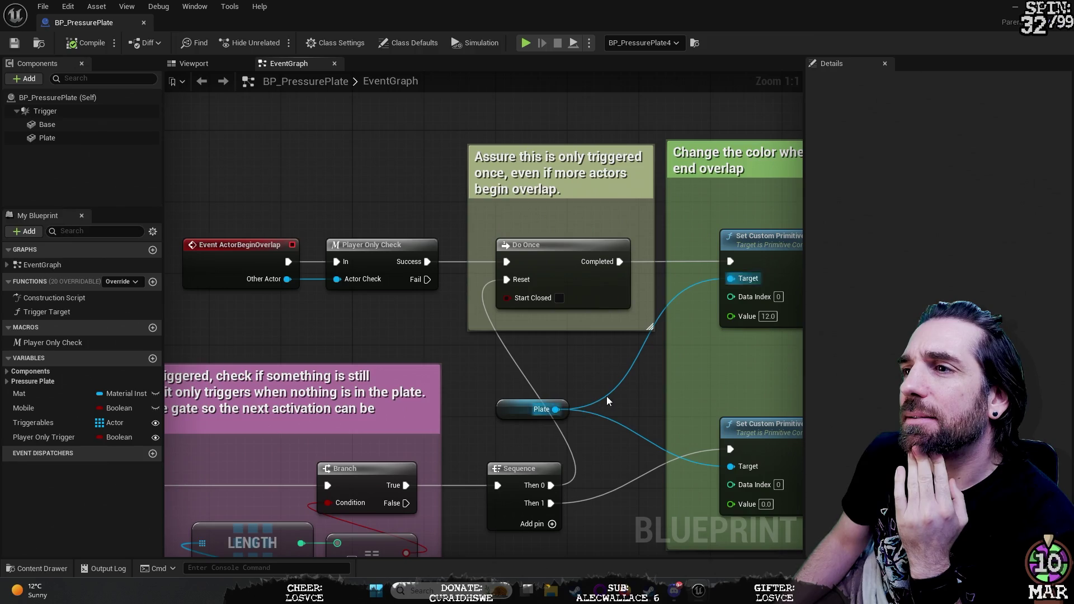
pyautogui.moveTo(655, 408); pyautogui.dragTo(580, 391)
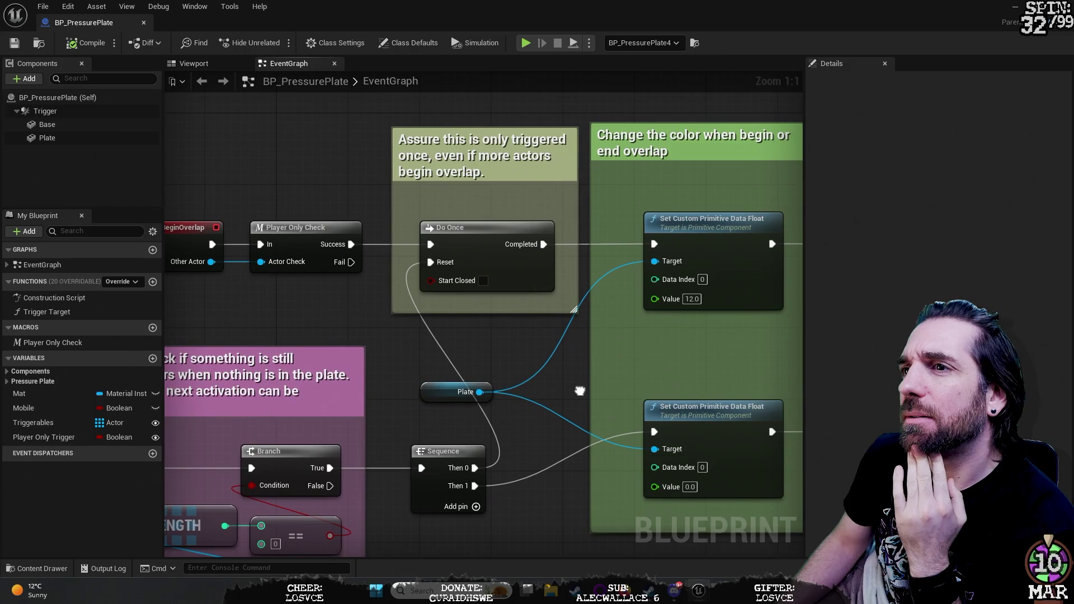
pyautogui.moveTo(579, 391); pyautogui.dragTo(567, 382)
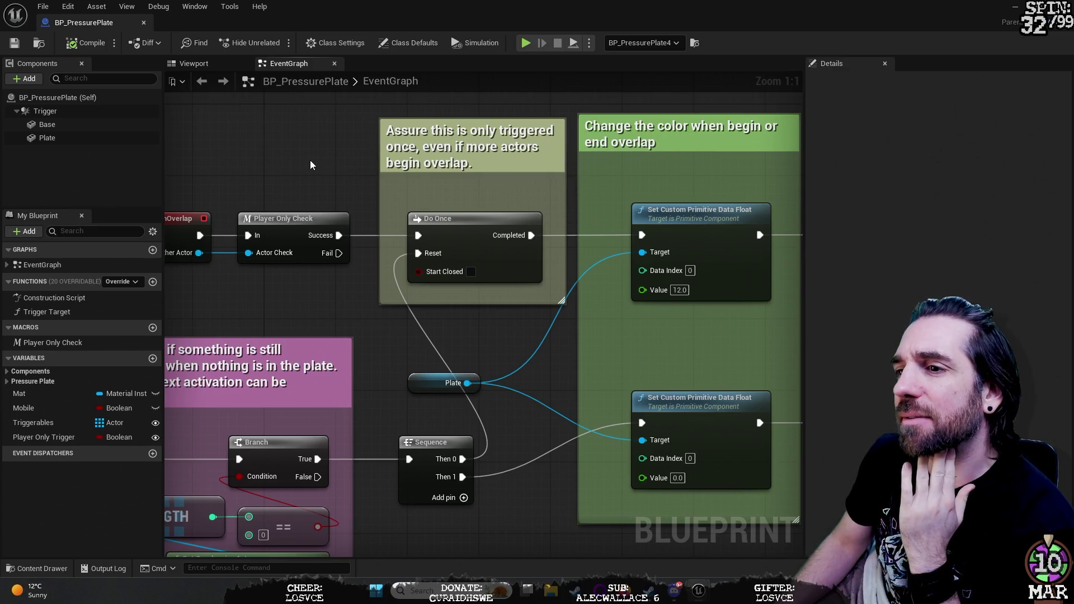
pyautogui.click(442, 229)
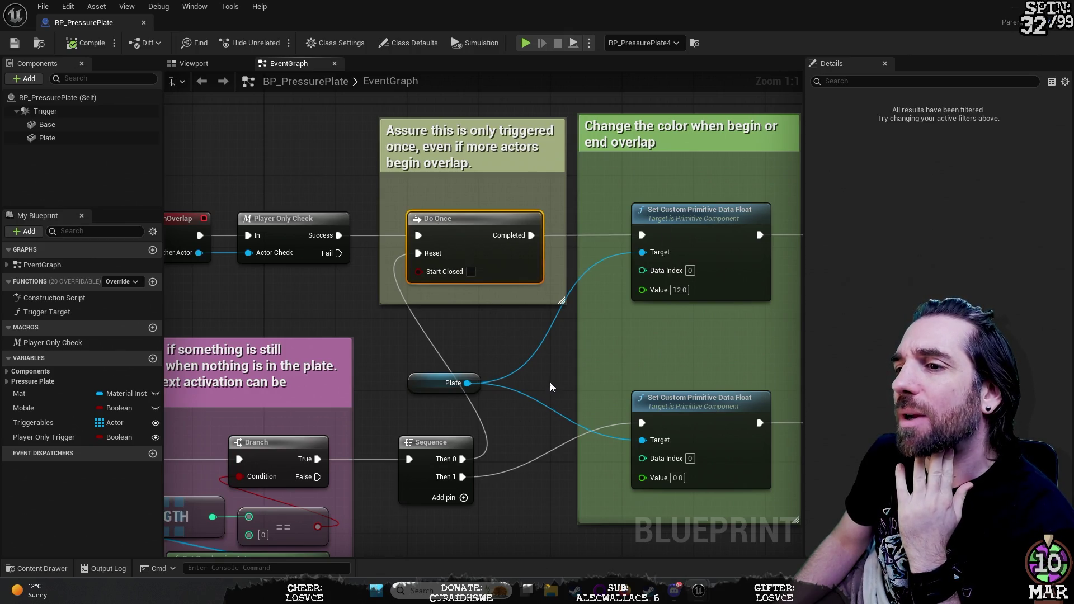
pyautogui.click(426, 443)
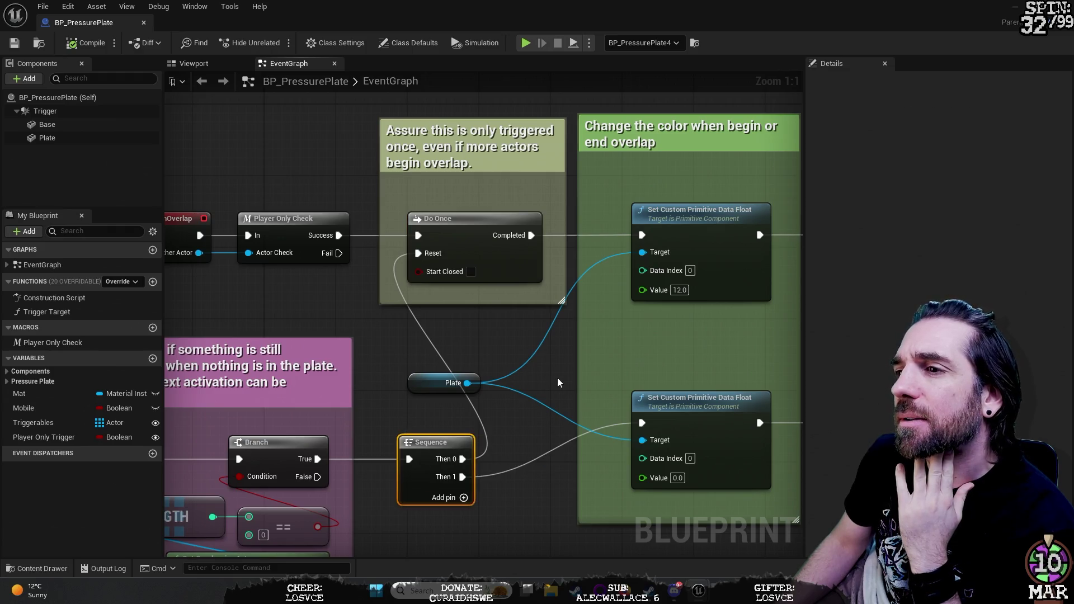
pyautogui.moveTo(589, 357); pyautogui.dragTo(404, 351)
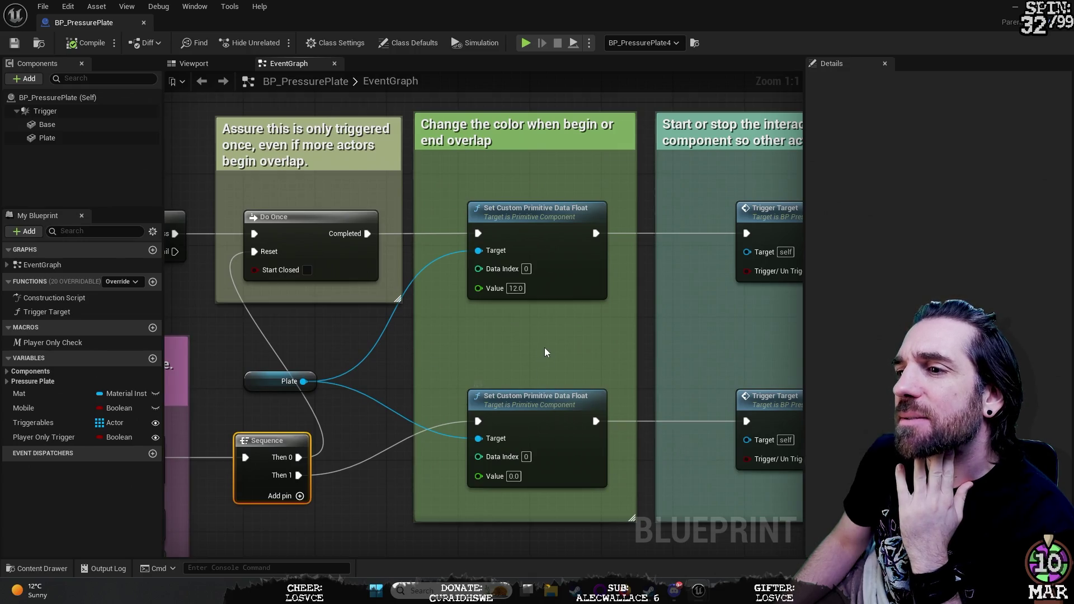
pyautogui.moveTo(513, 209)
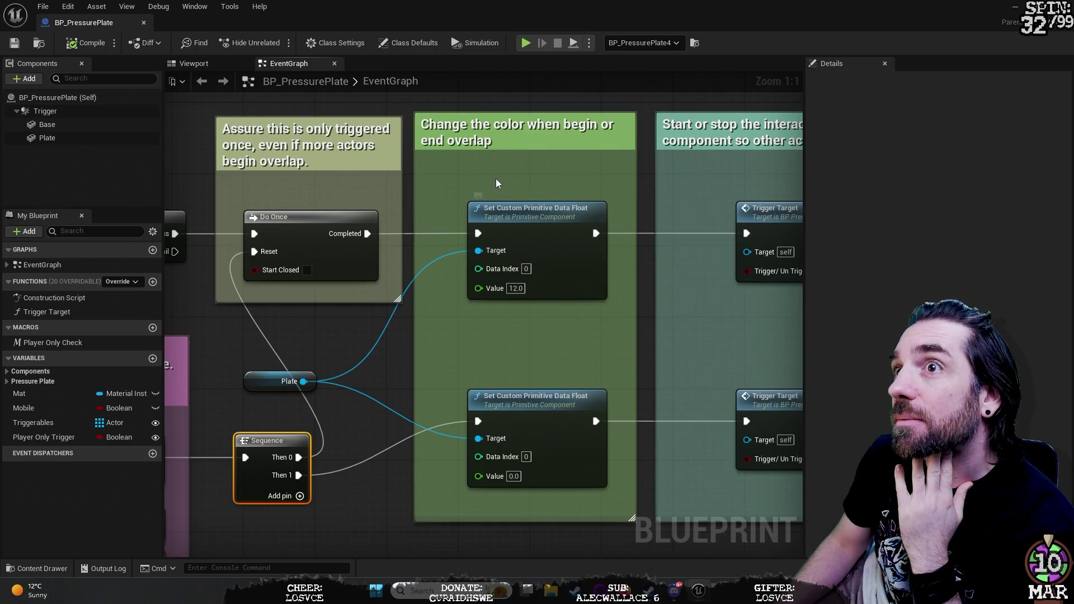
pyautogui.moveTo(411, 107); pyautogui.dragTo(366, 170)
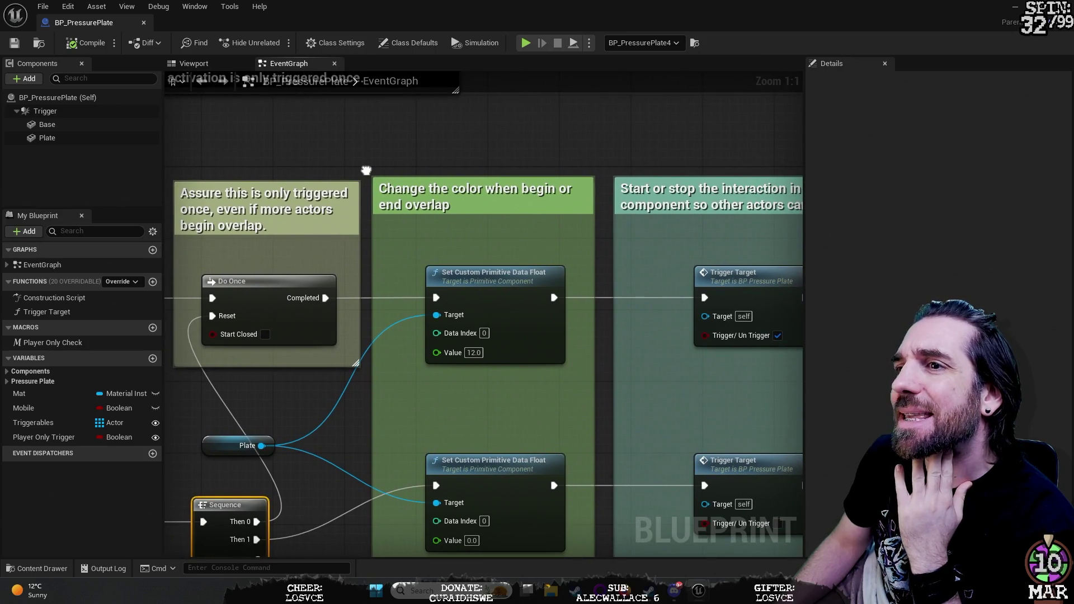
# Step: Inspect the Plate variable and both Set Custom Primitive Data Float nodes in the colour-change group
pyautogui.moveTo(366, 170); pyautogui.dragTo(354, 112)
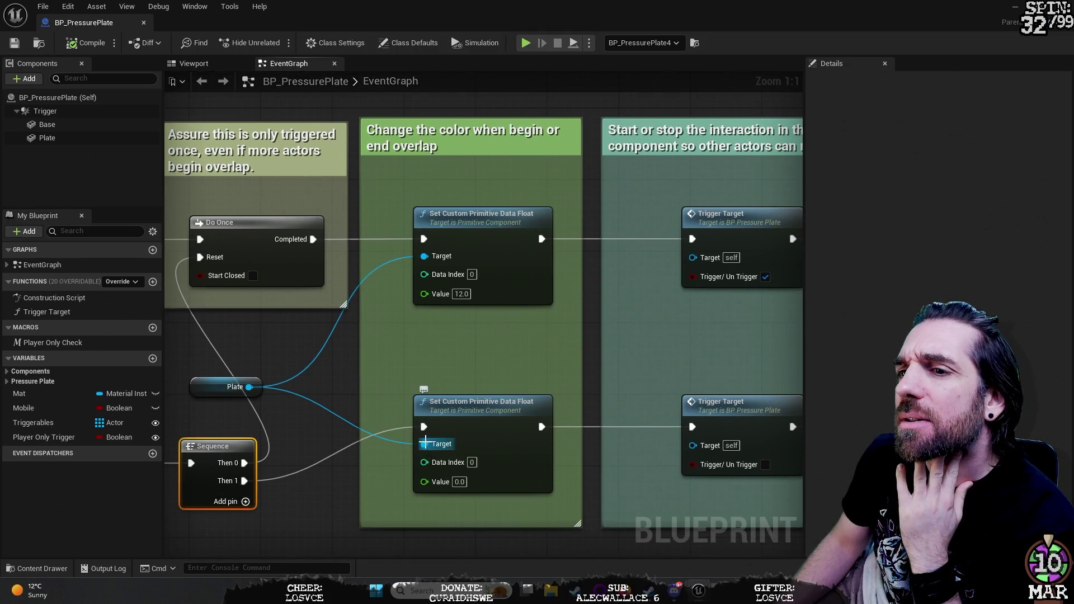
pyautogui.click(215, 387)
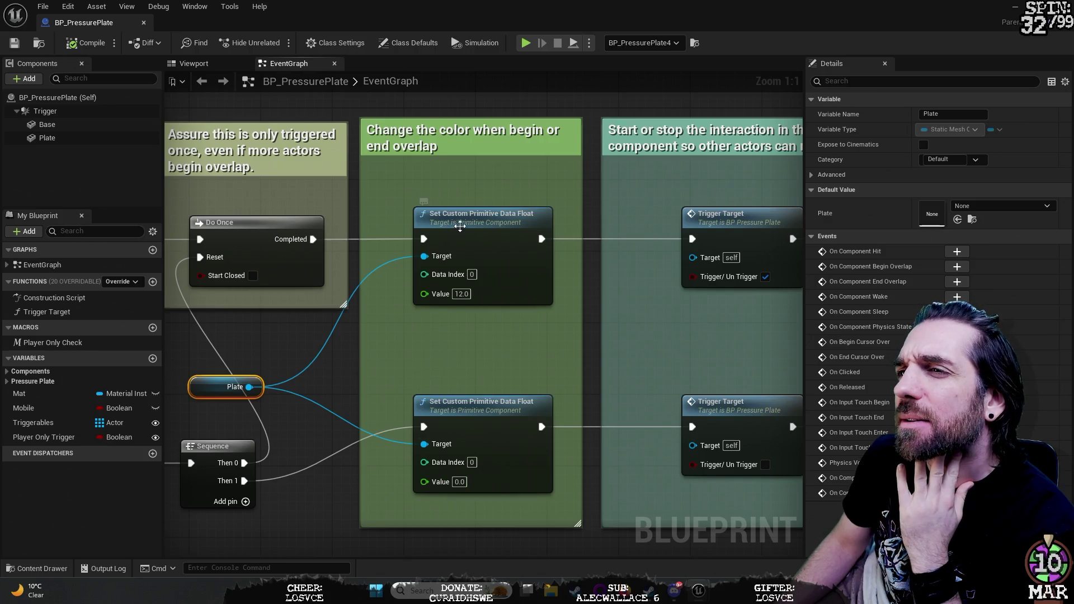
pyautogui.click(502, 222)
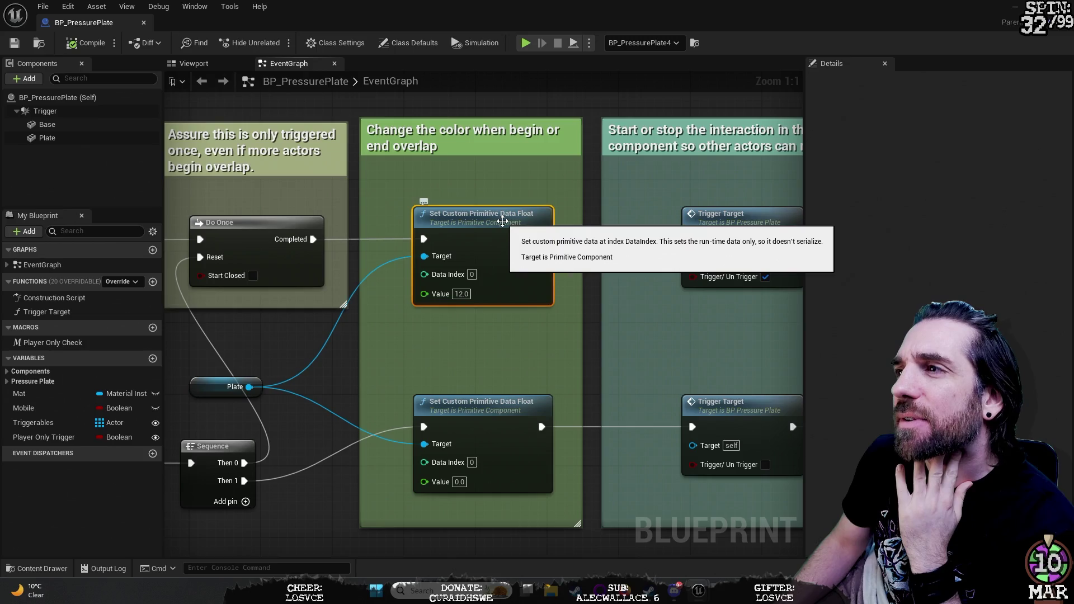
pyautogui.click(476, 414)
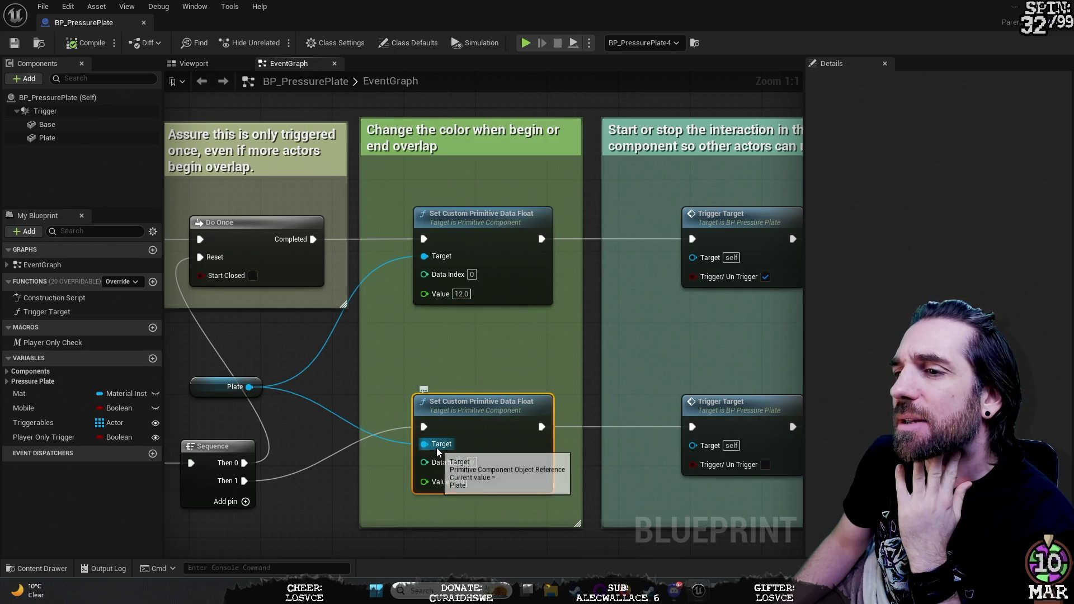
pyautogui.click(299, 525)
# Step: Pan the EventGraph across the begin-overlap, Branch, Do Once and end-overlap comment nodes
pyautogui.moveTo(328, 526); pyautogui.dragTo(382, 458)
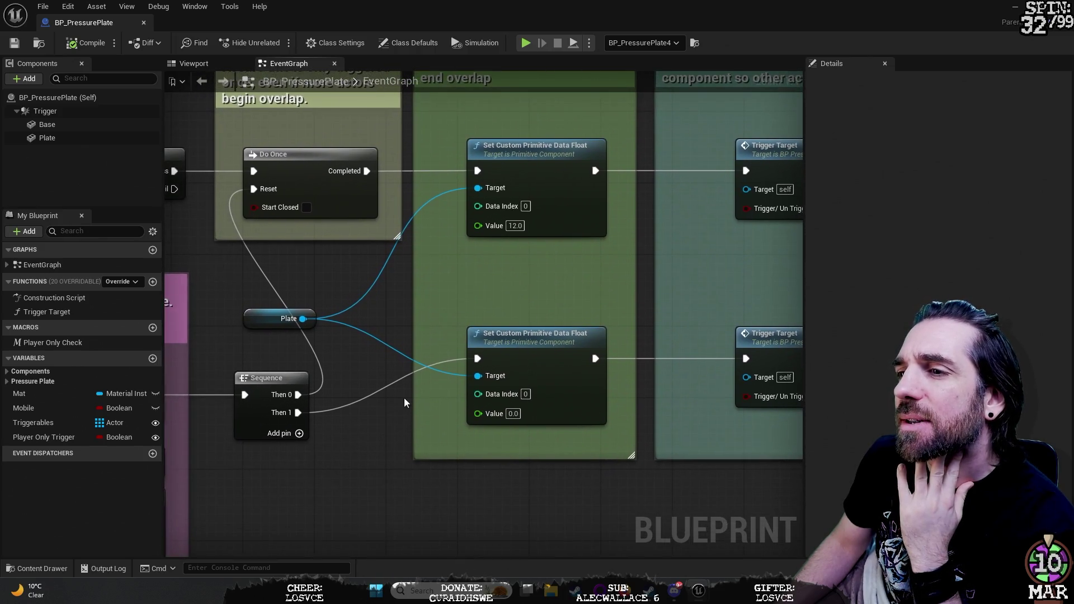
pyautogui.moveTo(336, 493); pyautogui.dragTo(572, 474)
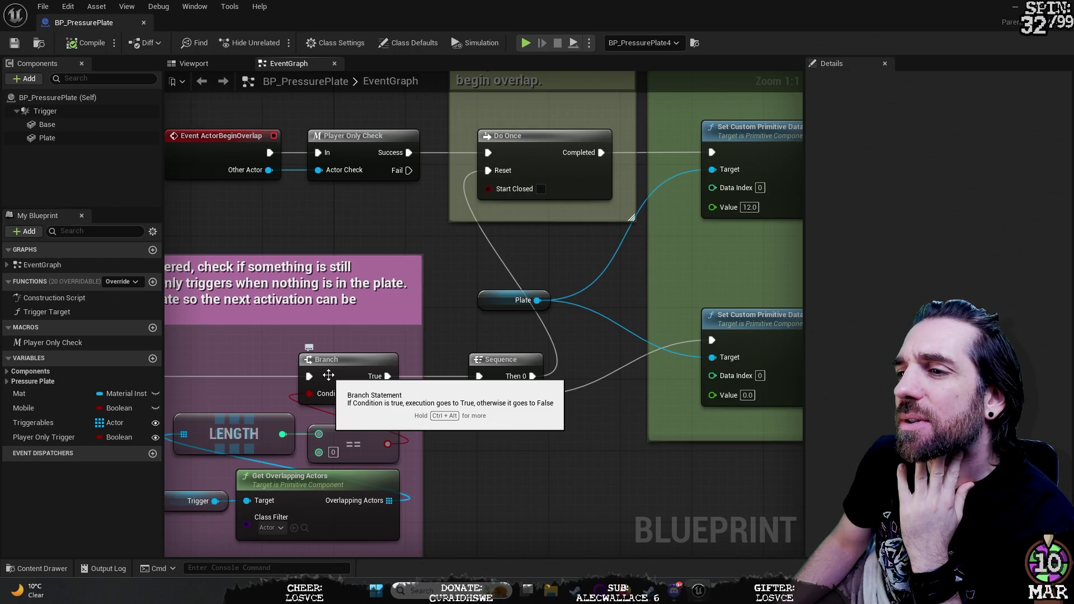
pyautogui.moveTo(472, 493)
pyautogui.mouseDown()
pyautogui.moveTo(602, 405)
pyautogui.moveTo(646, 402)
pyautogui.moveTo(617, 406)
pyautogui.mouseUp()
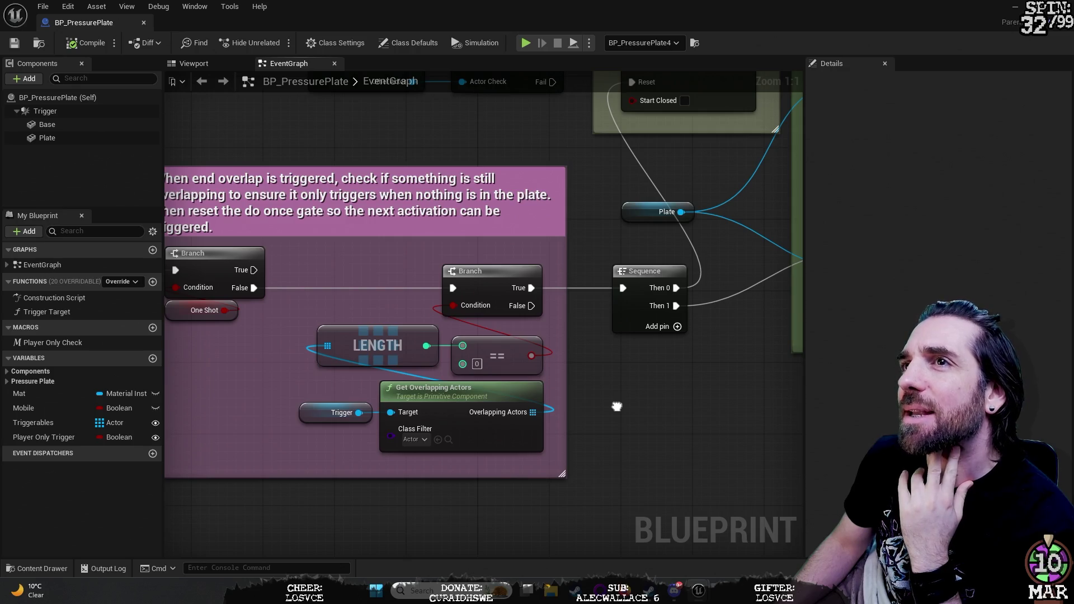
pyautogui.moveTo(616, 387); pyautogui.dragTo(619, 568)
pyautogui.moveTo(636, 333); pyautogui.dragTo(631, 320)
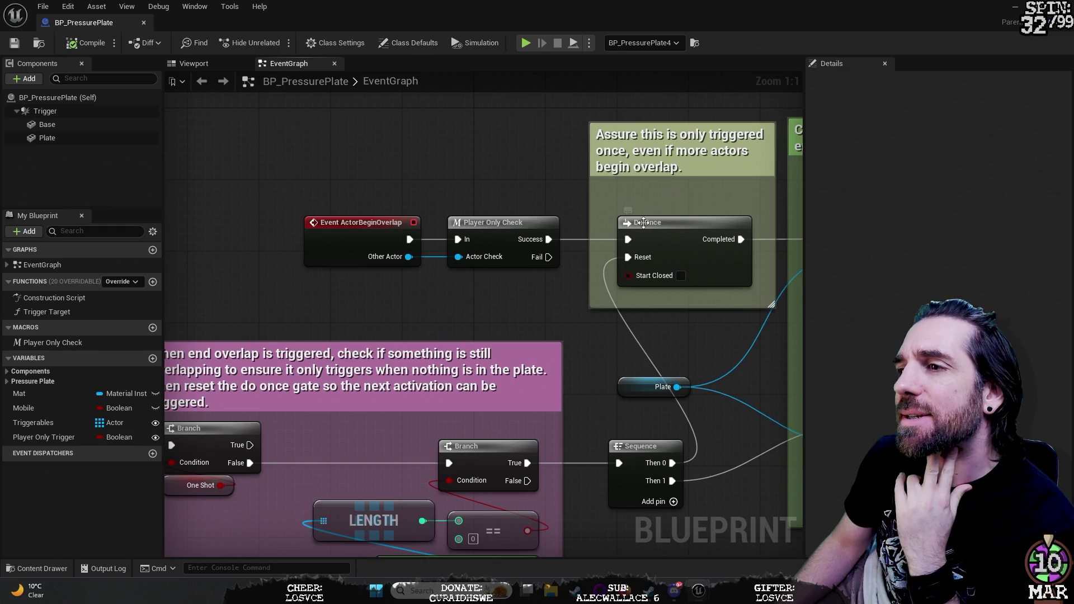
pyautogui.moveTo(397, 334)
pyautogui.mouseDown()
pyautogui.moveTo(483, 231)
pyautogui.moveTo(630, 131)
pyautogui.moveTo(606, 128)
pyautogui.mouseUp()
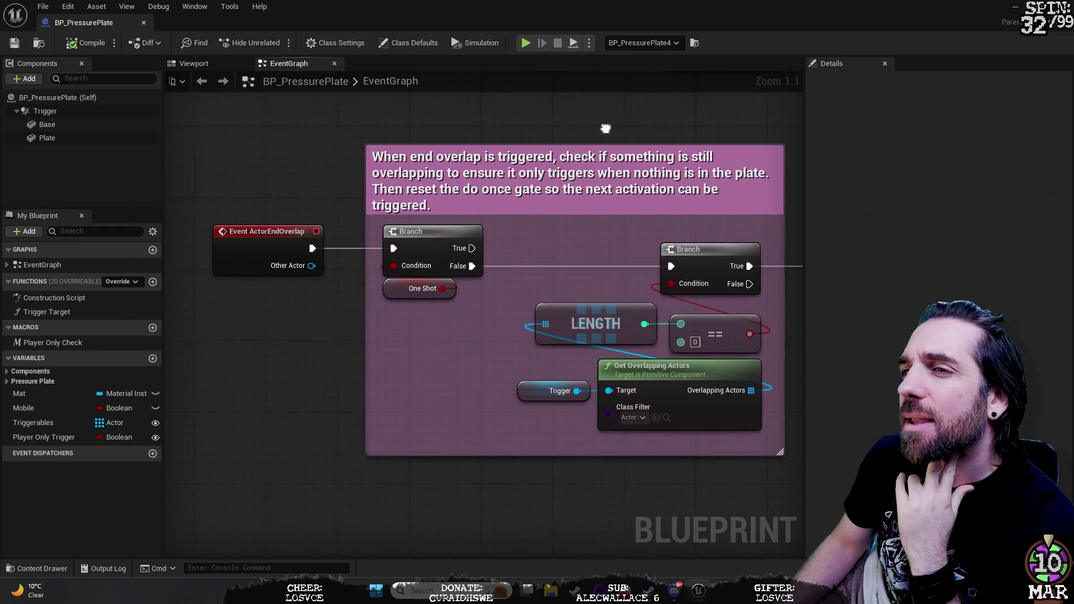
# Step: Zoom the graph around the plate animation logic, then un-maximize the Blueprint window over the level
pyautogui.moveTo(263, 252)
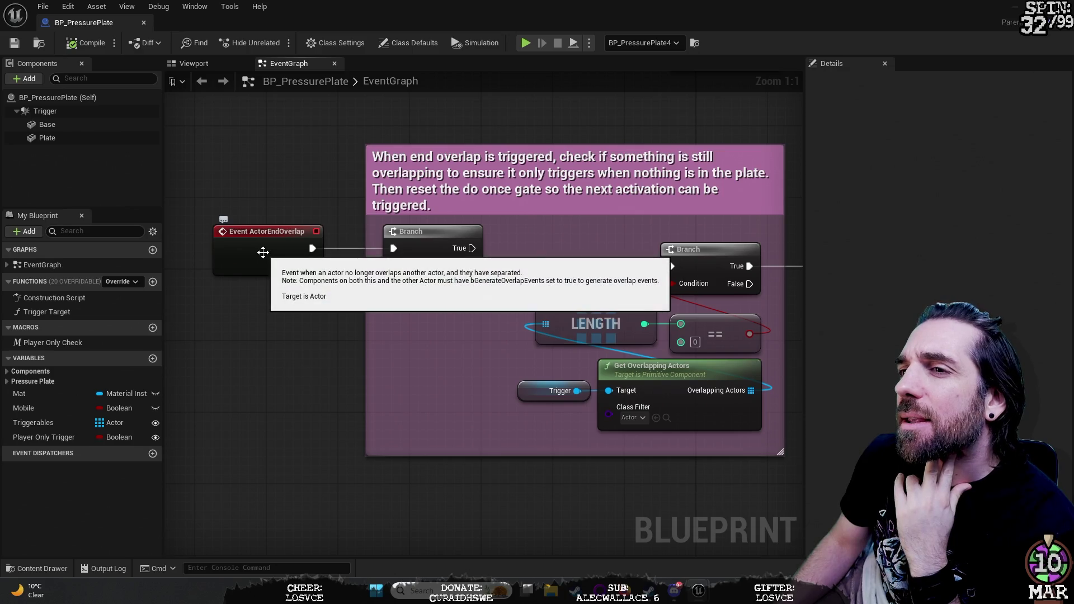
pyautogui.moveTo(327, 358)
pyautogui.mouseDown()
pyautogui.moveTo(214, 490)
pyautogui.moveTo(406, 434)
pyautogui.moveTo(329, 401)
pyautogui.mouseUp()
pyautogui.scroll(-6, 329, 401)
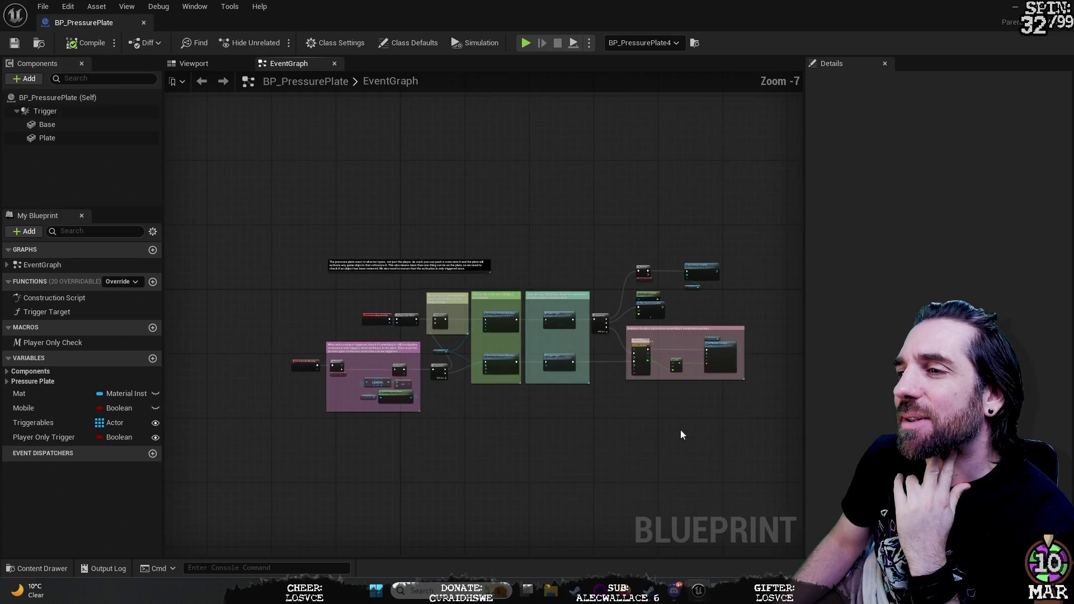
pyautogui.moveTo(683, 434); pyautogui.dragTo(532, 391)
pyautogui.scroll(4, 560, 344)
pyautogui.scroll(3, 727, 246)
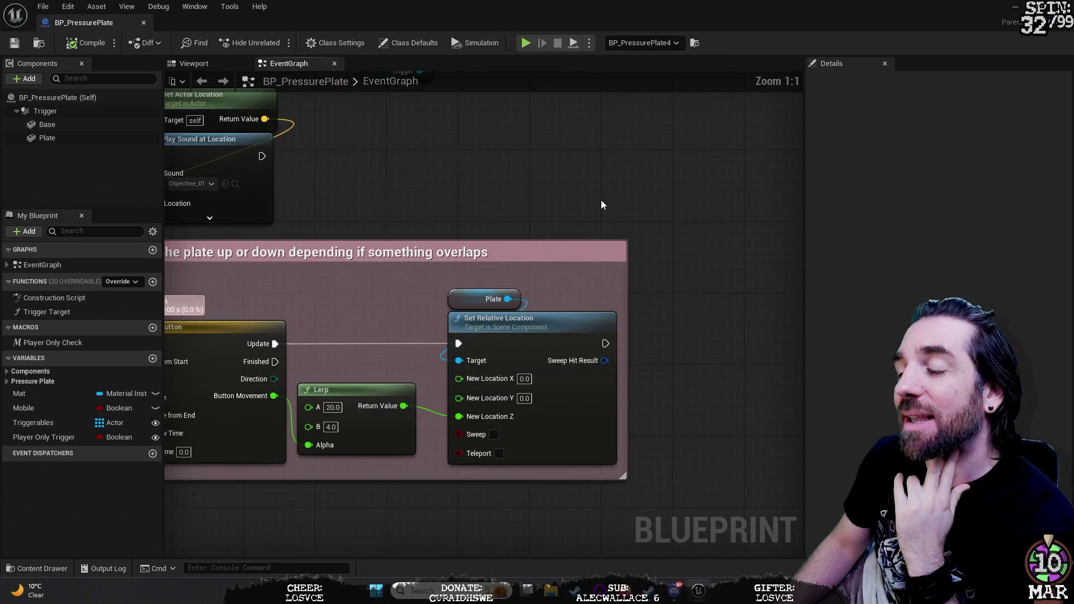
pyautogui.scroll(-9, 683, 288)
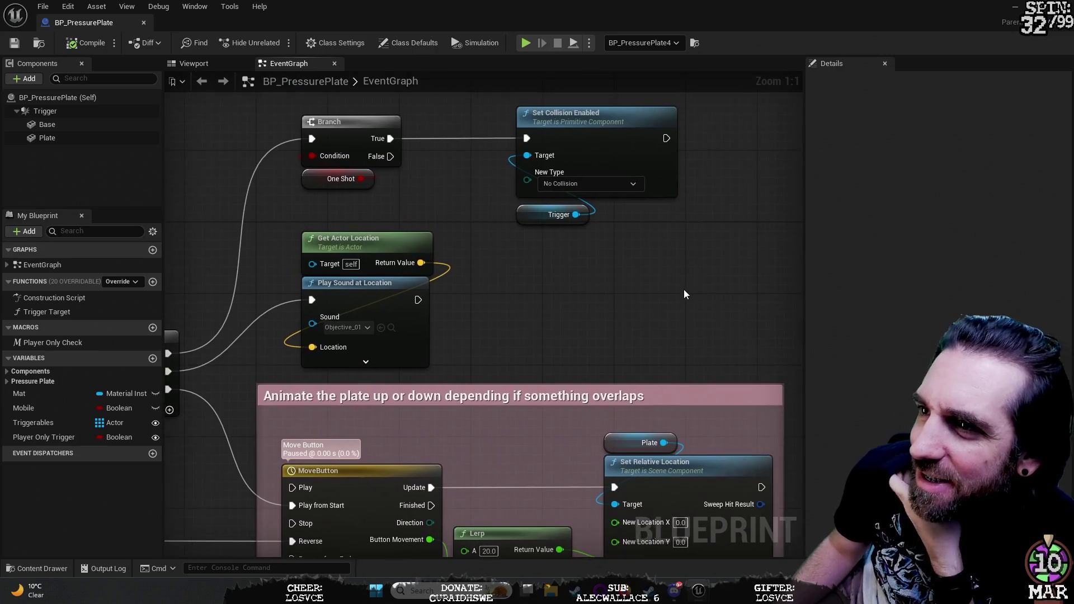
pyautogui.scroll(-1, 682, 288)
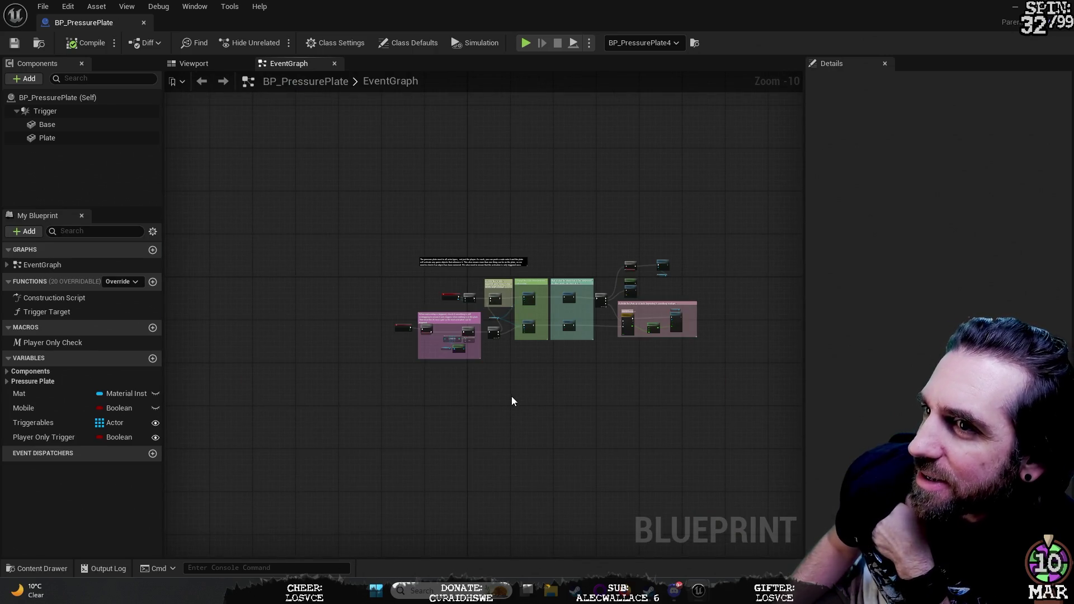
pyautogui.moveTo(892, 12)
pyautogui.mouseDown()
pyautogui.moveTo(820, 343)
pyautogui.moveTo(706, 523)
pyautogui.moveTo(616, 475)
pyautogui.mouseUp()
pyautogui.moveTo(654, 243); pyautogui.dragTo(794, 247)
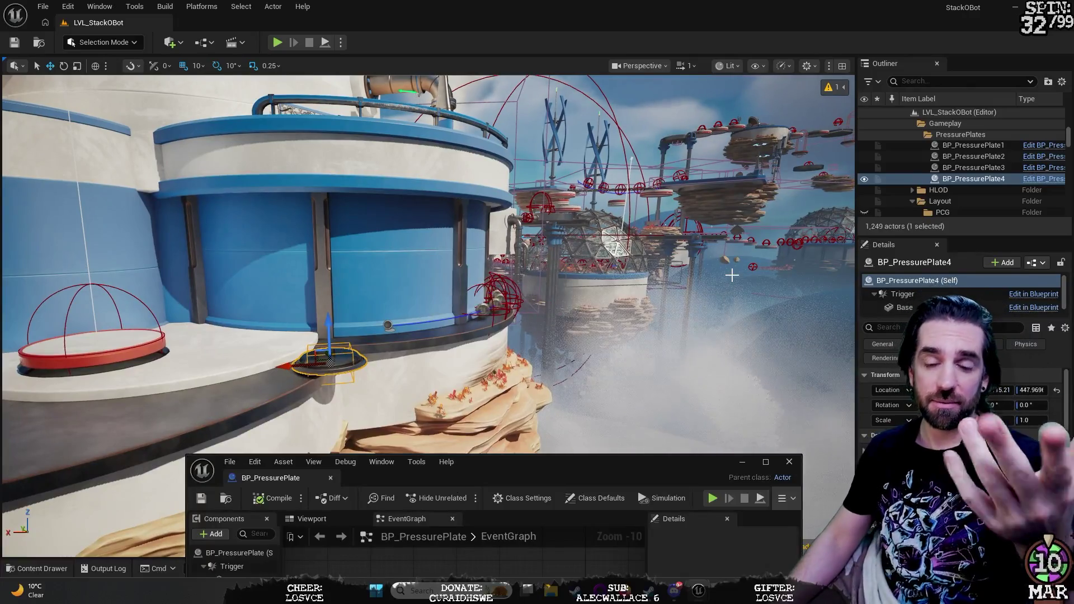
# Step: Frame the selected pressure plate, select the sky sphere, and start Play-in-Editor
pyautogui.press('f')
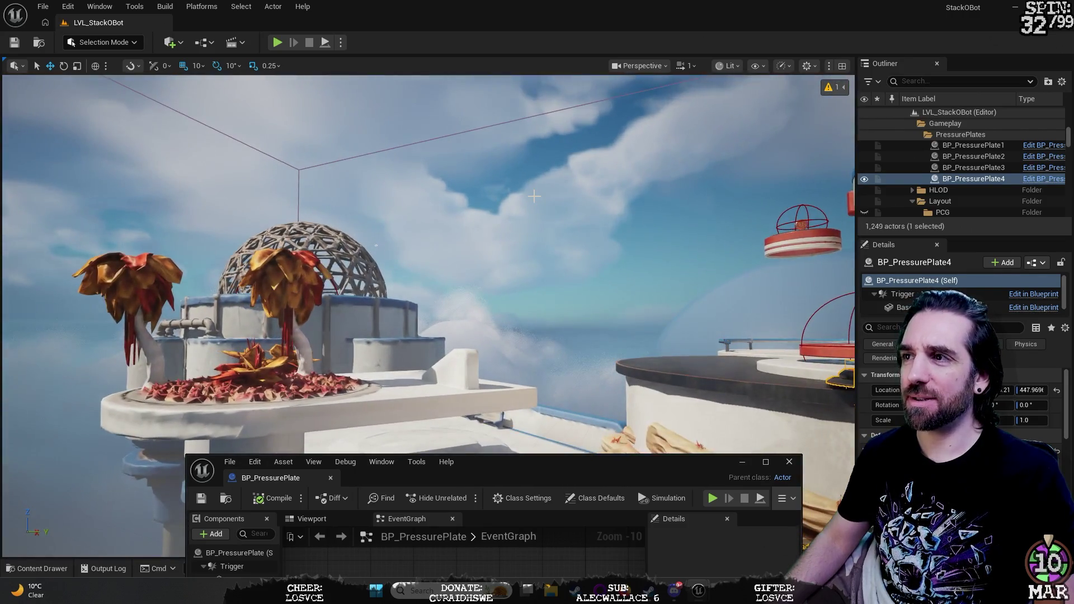
pyautogui.click(533, 196)
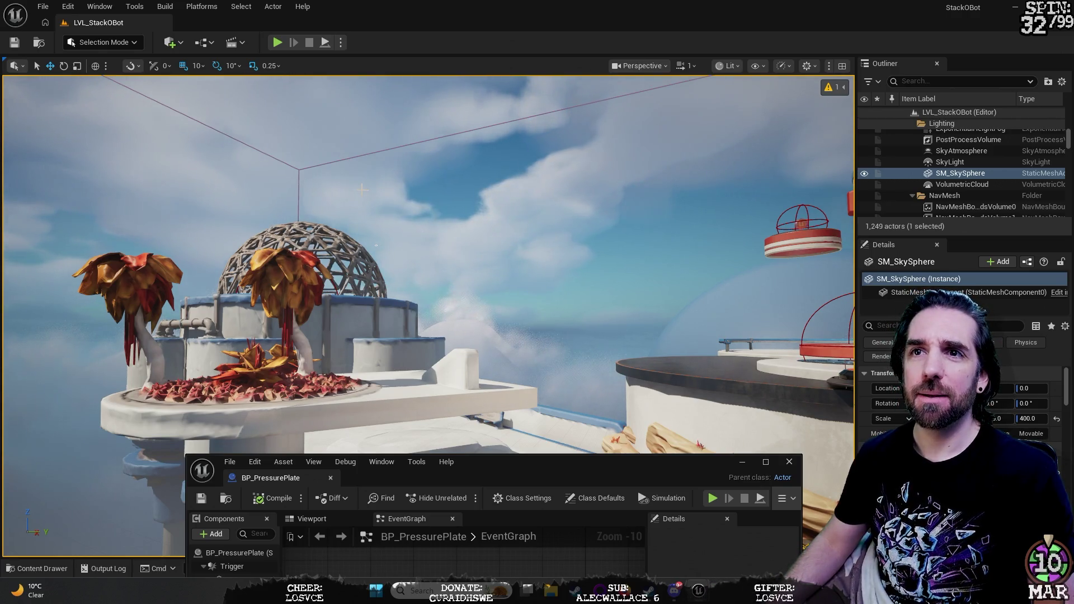
pyautogui.click(276, 42)
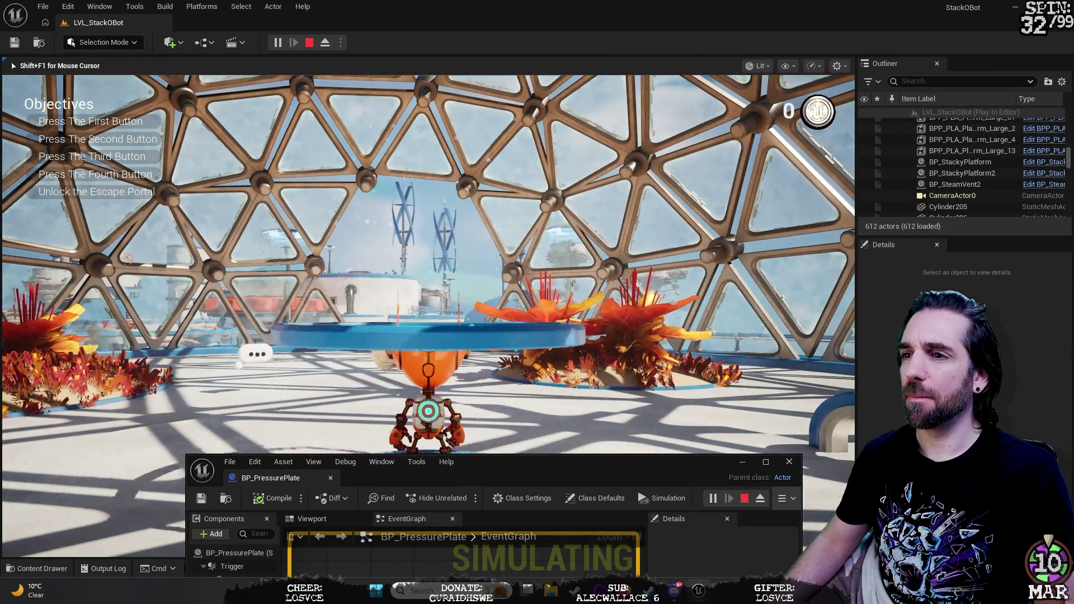
# Step: Walk the robot over the blue pad to collect the coin and across the round platforms to the stairs
pyautogui.press('w')
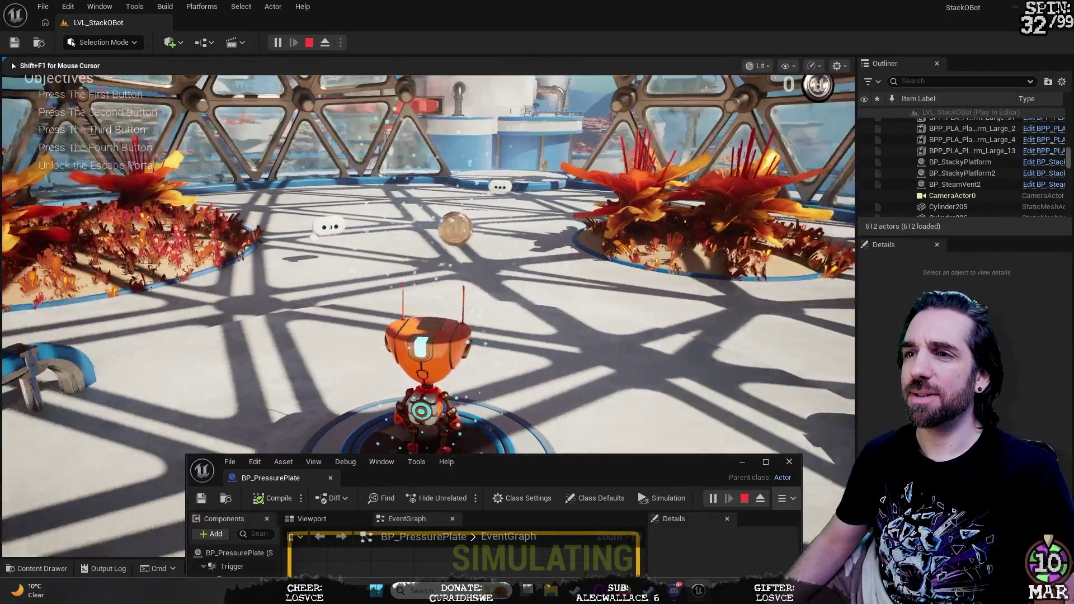
pyautogui.press('w')
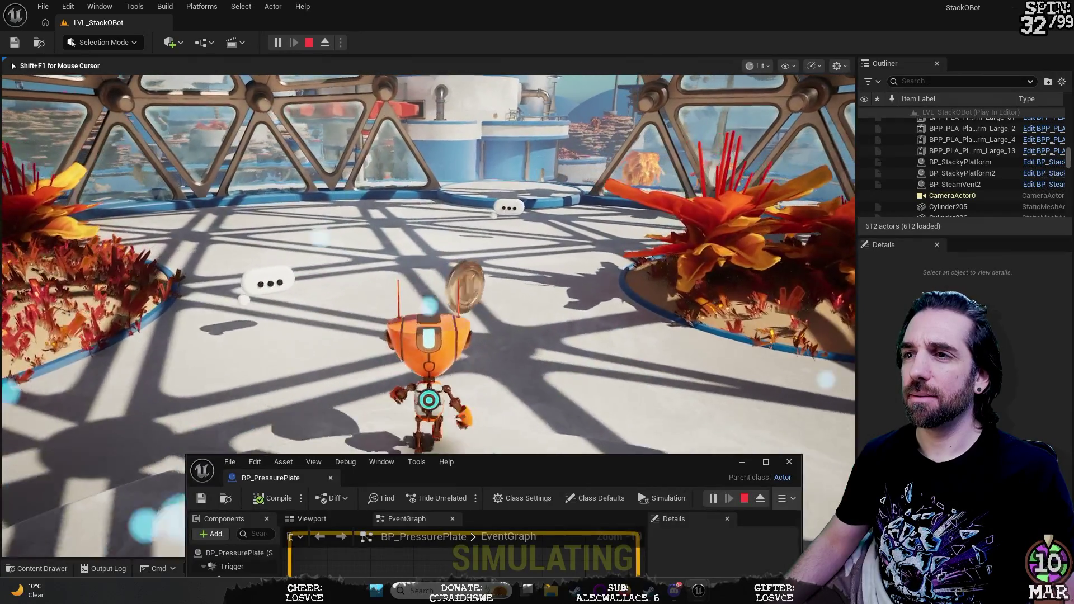
pyautogui.press('w')
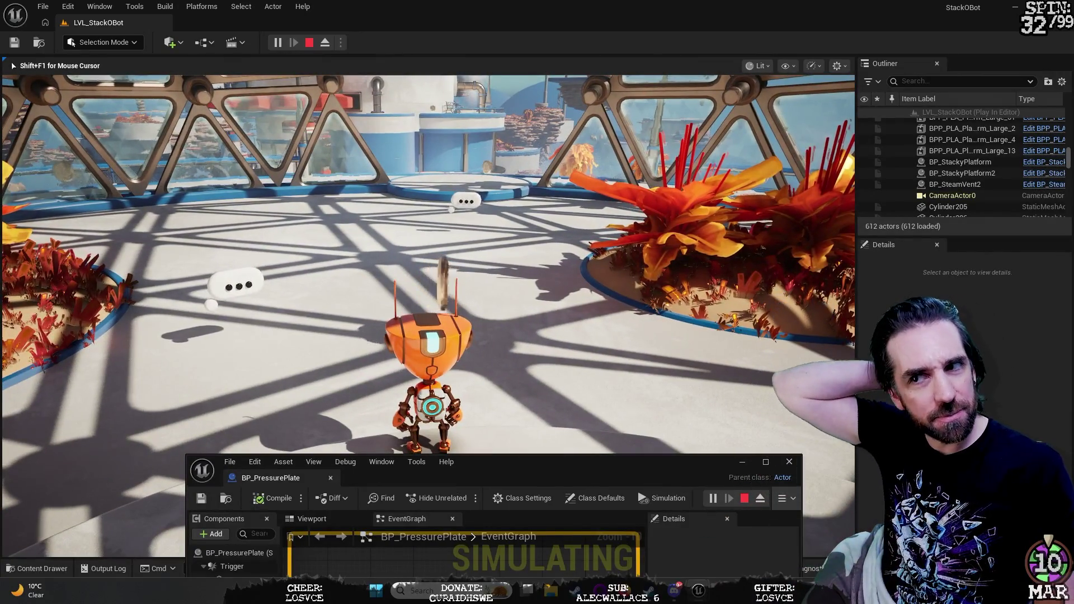
pyautogui.press('w')
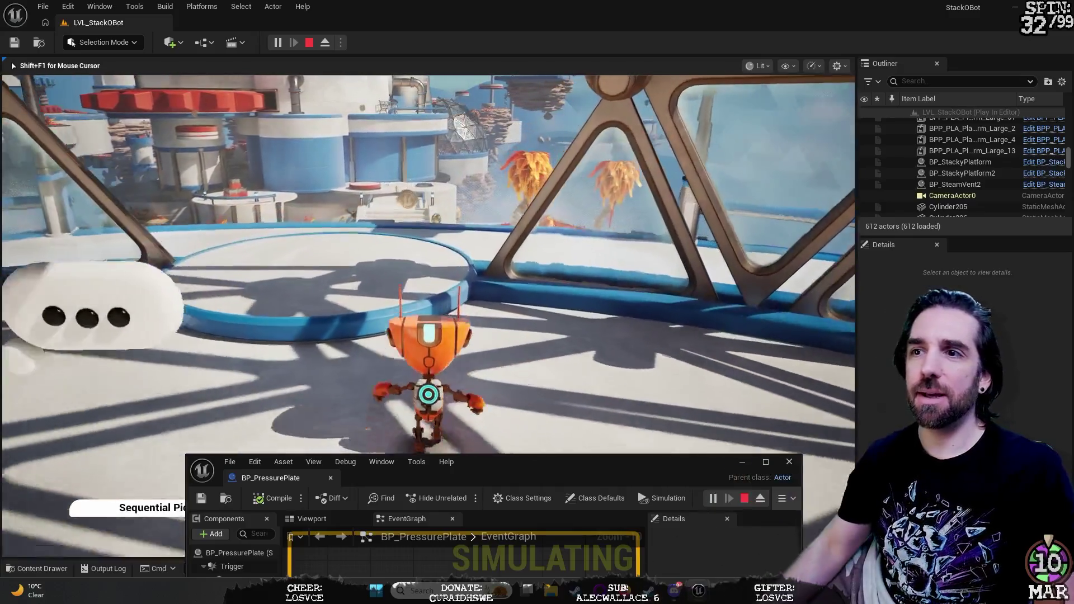
pyautogui.press('w')
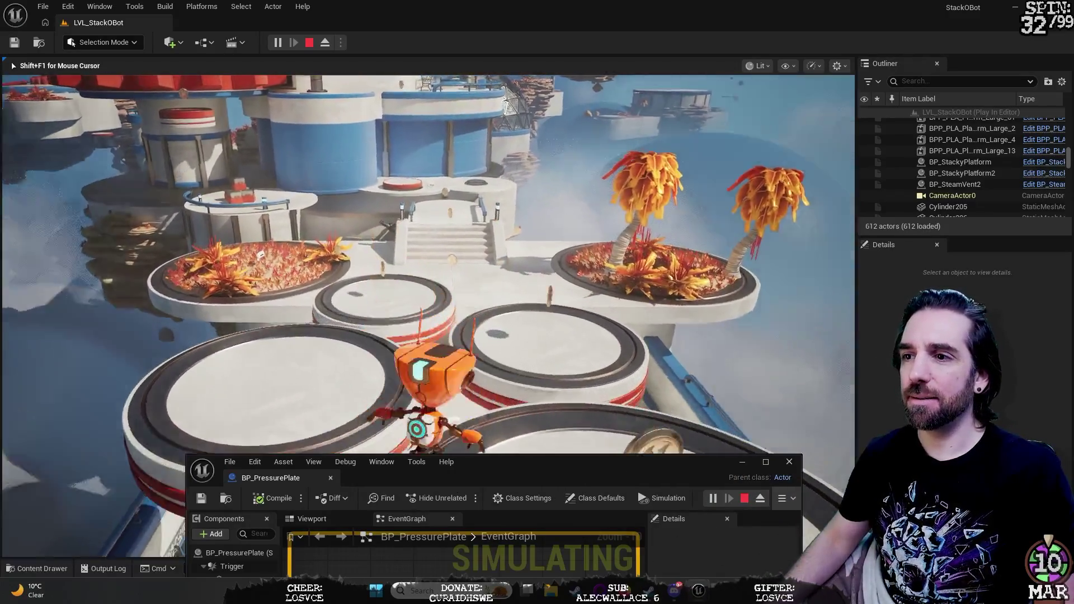
pyautogui.press('w')
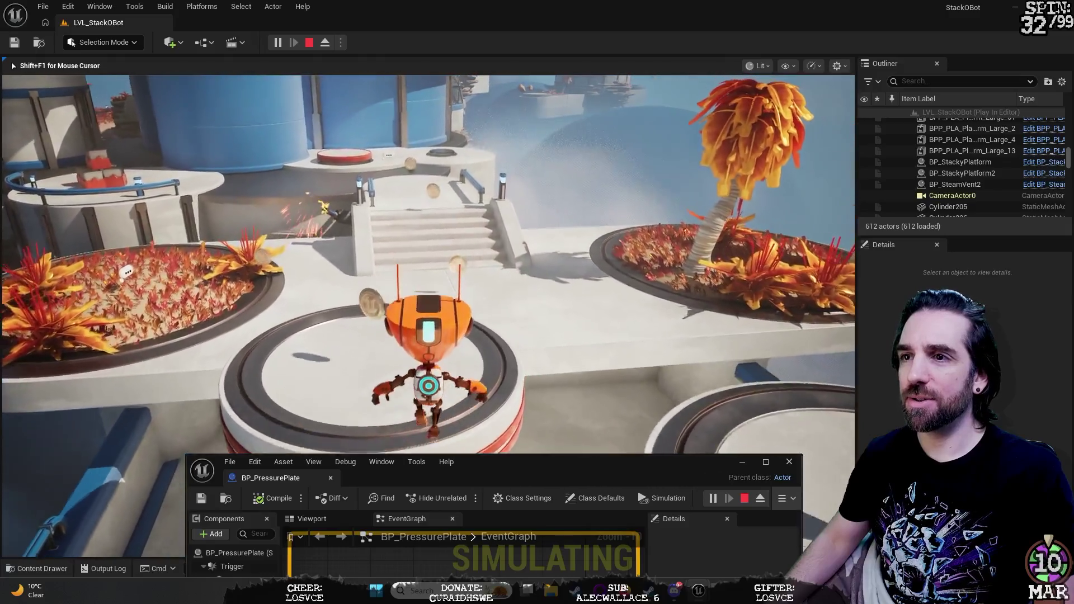
pyautogui.press('w')
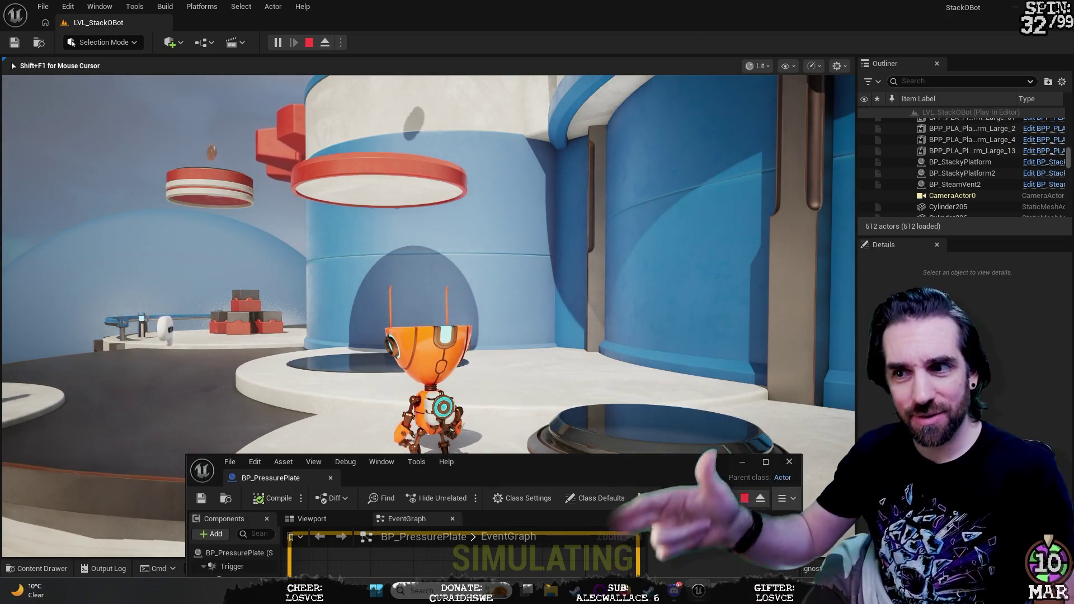
# Step: Pause the game, free the mouse, raise the BP_PressurePlate window, and stop the session
pyautogui.press('p')
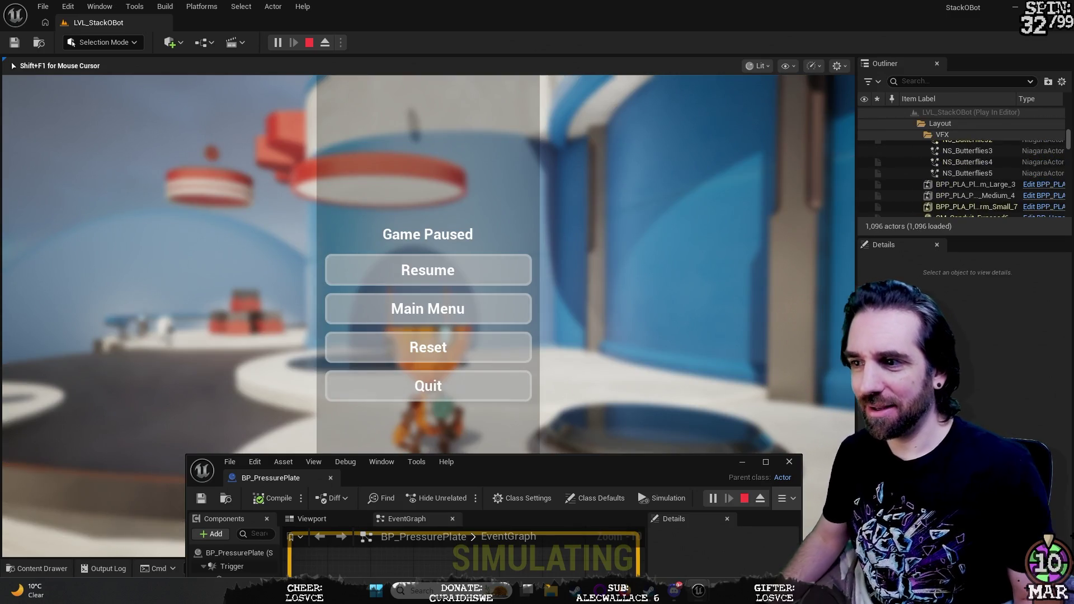
pyautogui.hotkey('shift', 'F1')
pyautogui.moveTo(659, 463)
pyautogui.mouseDown()
pyautogui.moveTo(689, 269)
pyautogui.moveTo(673, 26)
pyautogui.moveTo(528, 16)
pyautogui.mouseUp()
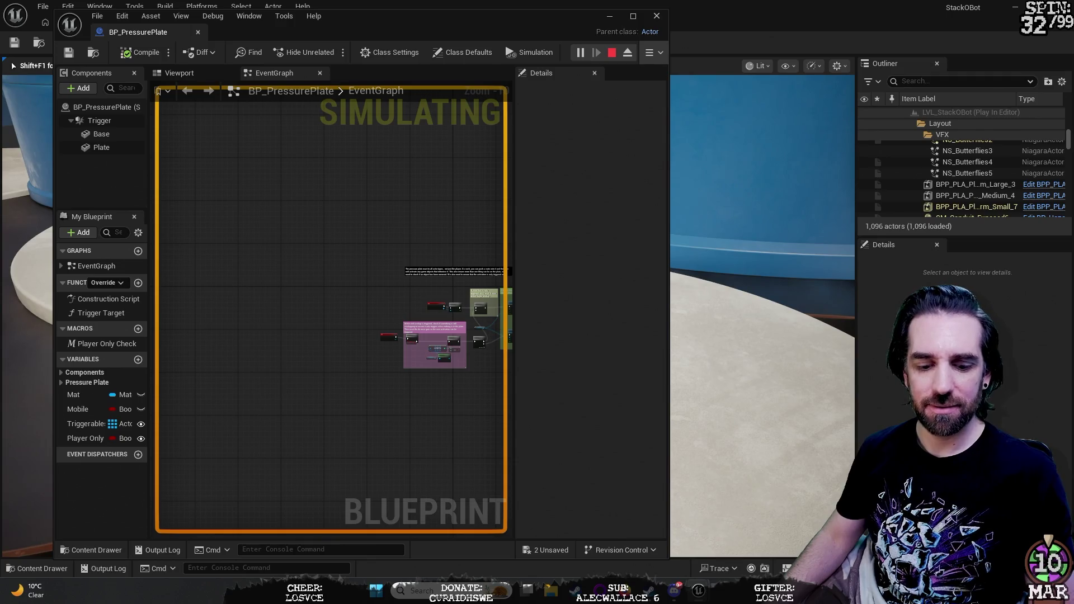
pyautogui.press('Escape')
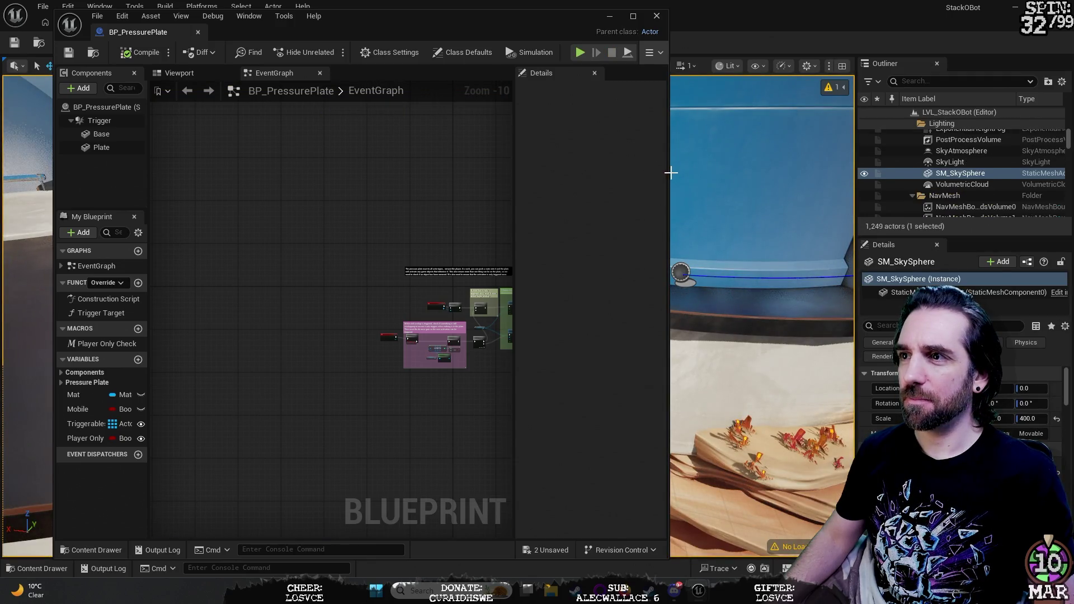
# Step: Widen the Blueprint window and zoom the EventGraph from the end-overlap comment to the begin-overlap chain
pyautogui.moveTo(669, 173); pyautogui.dragTo(1015, 173)
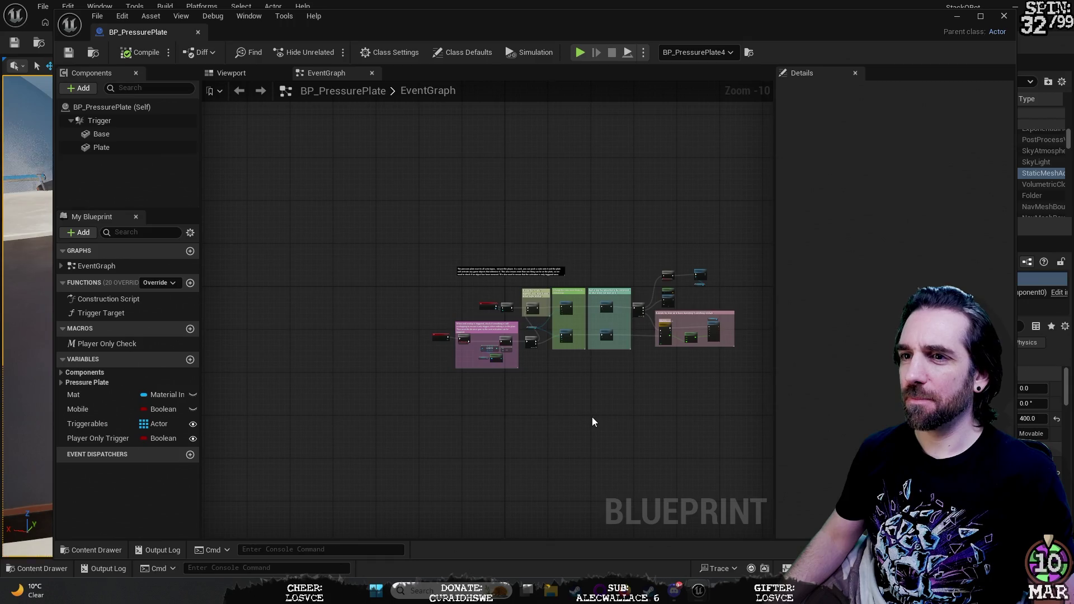
pyautogui.scroll(5, 600, 417)
pyautogui.scroll(1, 600, 423)
pyautogui.scroll(-1, 575, 422)
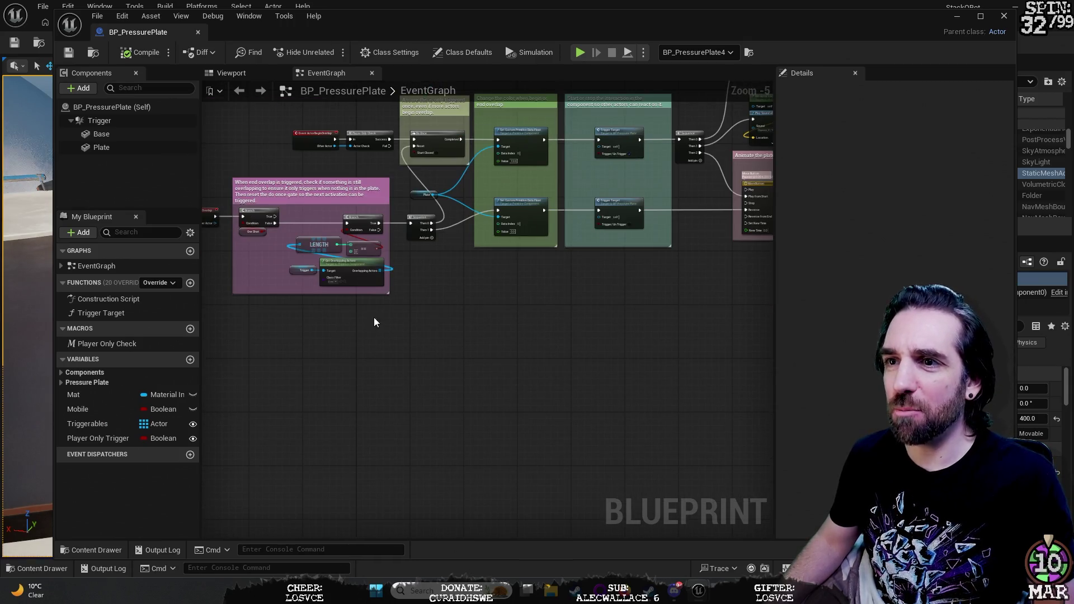
pyautogui.scroll(2, 374, 319)
pyautogui.moveTo(522, 377)
pyautogui.mouseDown()
pyautogui.moveTo(670, 497)
pyautogui.moveTo(779, 514)
pyautogui.mouseUp()
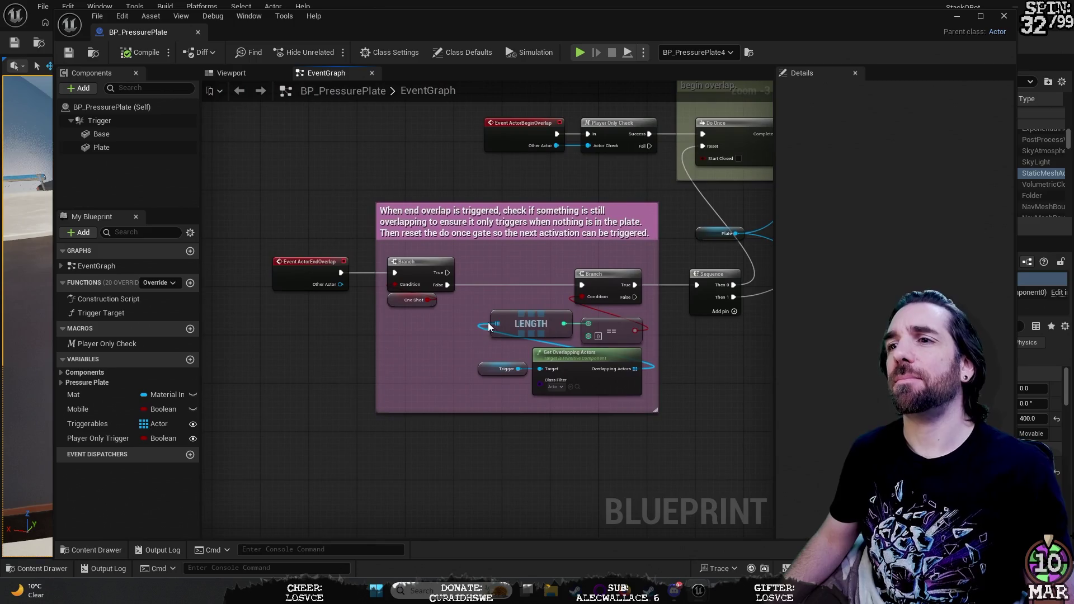
pyautogui.scroll(3, 375, 186)
pyautogui.moveTo(423, 177)
pyautogui.mouseDown()
pyautogui.moveTo(363, 152)
pyautogui.moveTo(216, 344)
pyautogui.mouseUp()
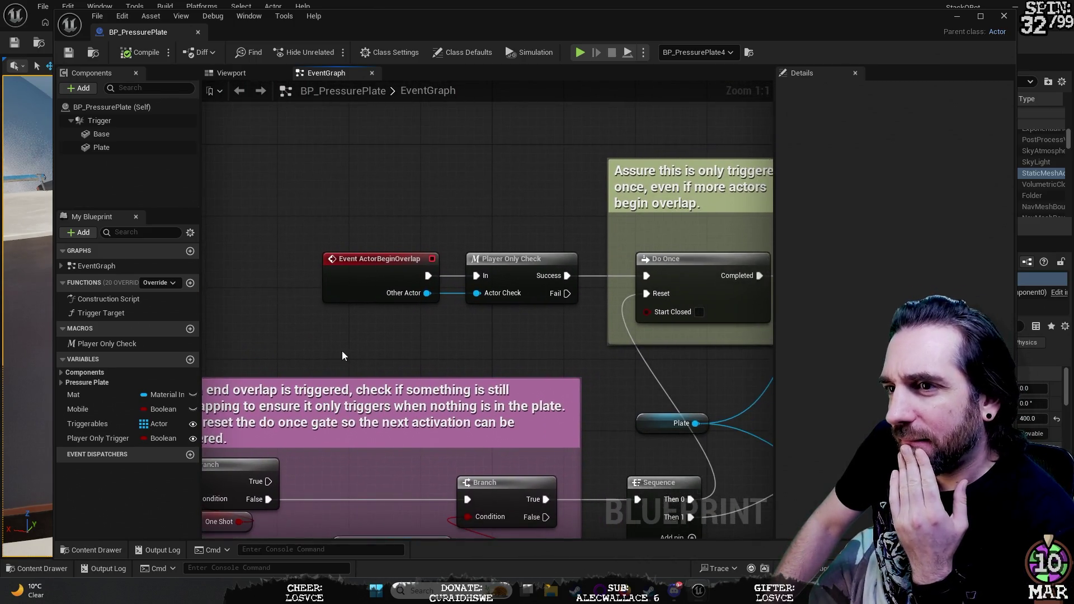
pyautogui.moveTo(414, 219); pyautogui.dragTo(316, 186)
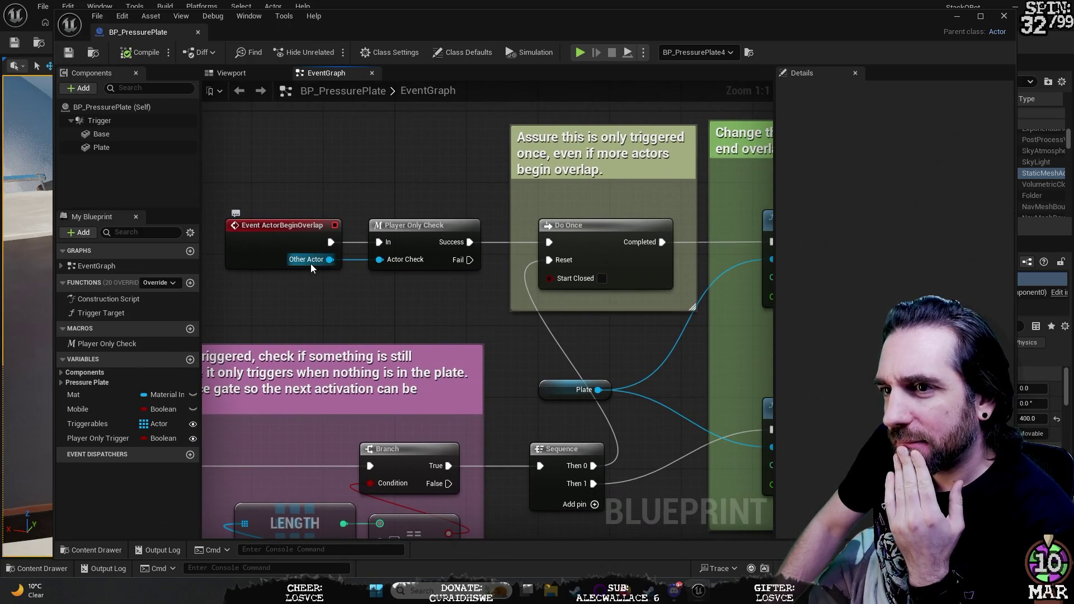
# Step: Pan through the Do Once, Length check, colour-change and Trigger nodes, then maximize the Blueprint editor
pyautogui.moveTo(310, 263)
pyautogui.moveTo(311, 263); pyautogui.dragTo(311, 180)
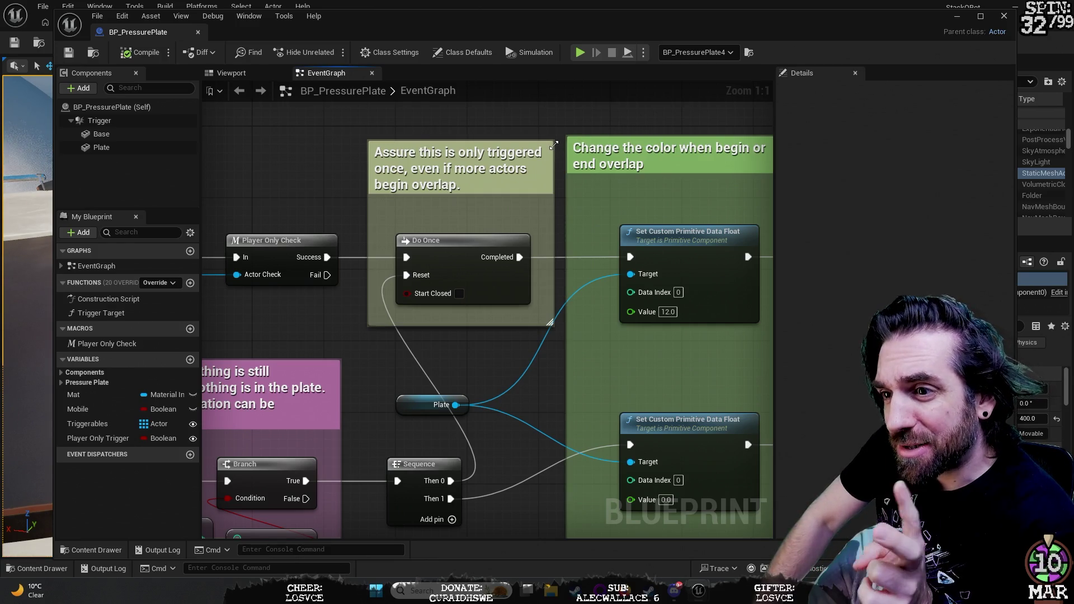
pyautogui.moveTo(521, 429)
pyautogui.mouseDown()
pyautogui.moveTo(545, 363)
pyautogui.moveTo(608, 262)
pyautogui.mouseUp()
pyautogui.moveTo(355, 161)
pyautogui.mouseDown()
pyautogui.moveTo(559, 149)
pyautogui.moveTo(416, 222)
pyautogui.mouseUp()
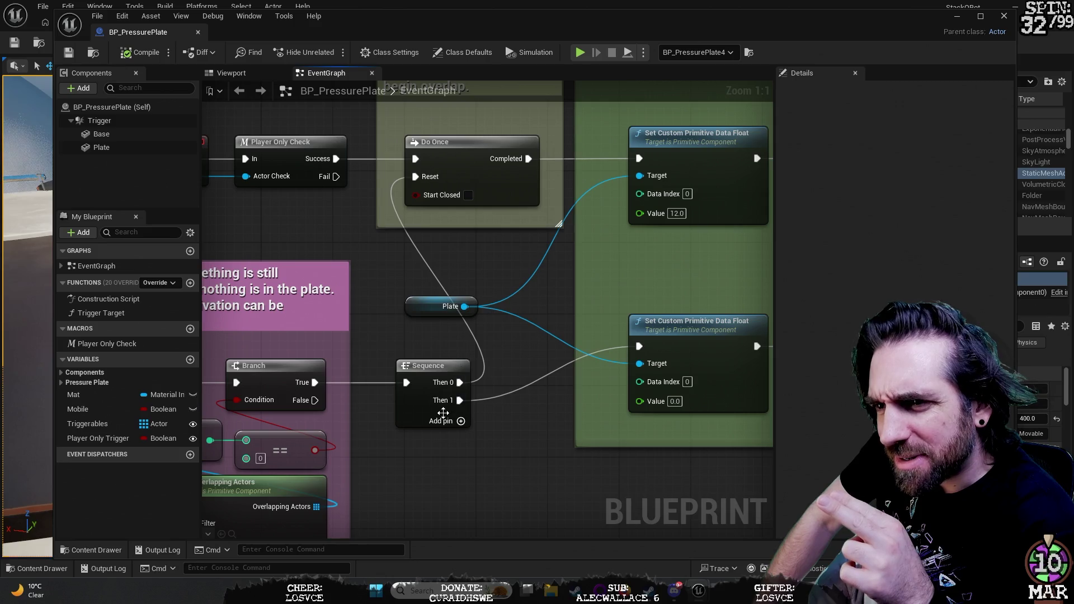
pyautogui.moveTo(447, 471)
pyautogui.mouseDown()
pyautogui.moveTo(523, 460)
pyautogui.moveTo(403, 463)
pyautogui.moveTo(488, 477)
pyautogui.moveTo(475, 428)
pyautogui.moveTo(437, 414)
pyautogui.moveTo(360, 250)
pyautogui.moveTo(722, 150)
pyautogui.mouseUp()
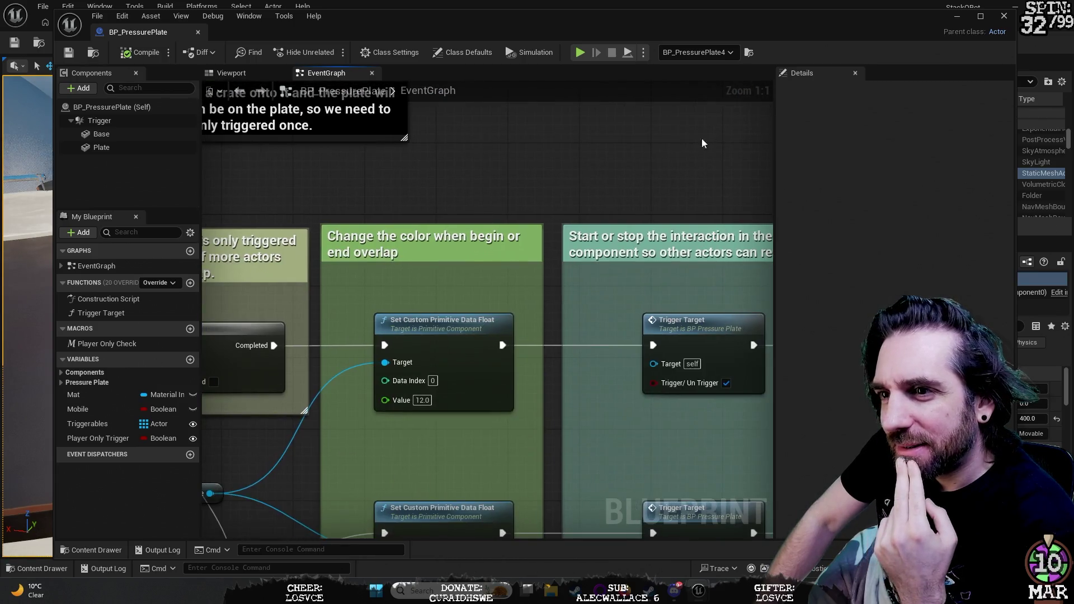
pyautogui.moveTo(33, 229)
pyautogui.mouseDown()
pyautogui.moveTo(281, 340)
pyautogui.moveTo(296, 358)
pyautogui.moveTo(437, 359)
pyautogui.moveTo(424, 275)
pyautogui.moveTo(353, 112)
pyautogui.moveTo(394, 130)
pyautogui.moveTo(481, 126)
pyautogui.mouseUp()
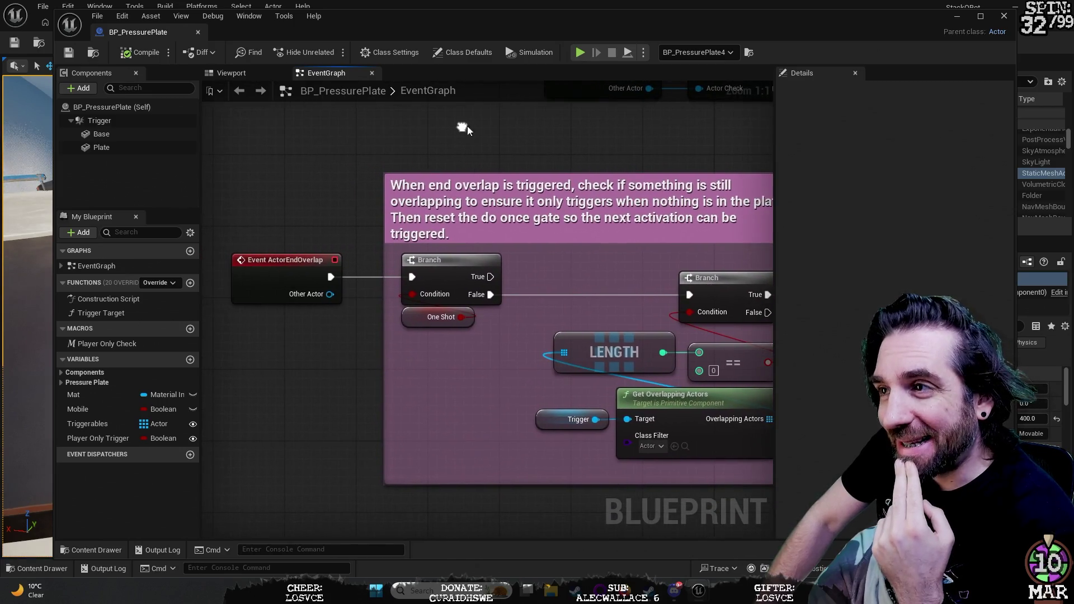
pyautogui.press('super+Up')
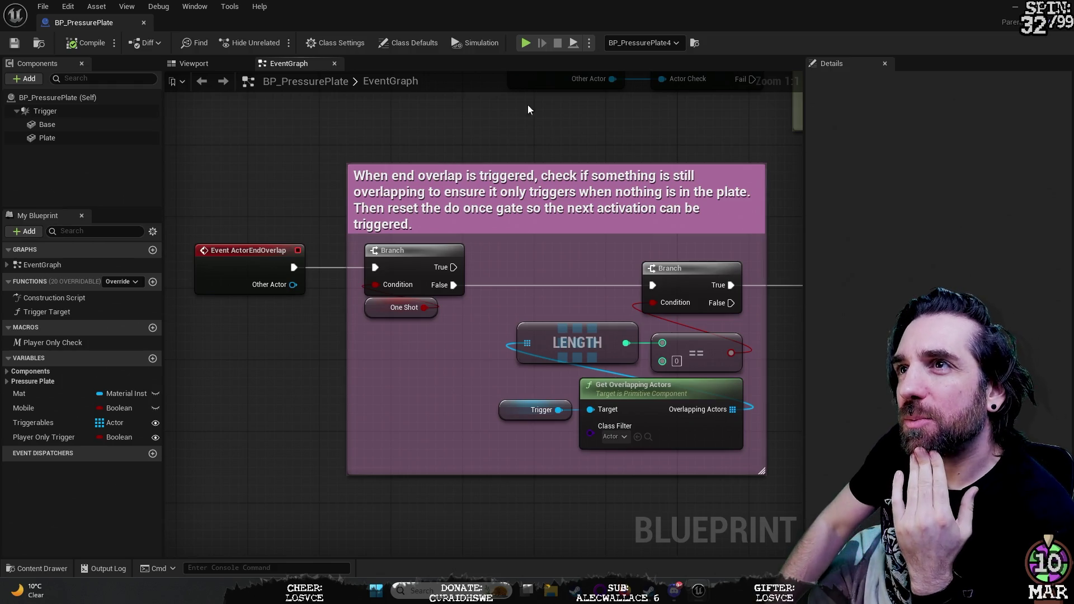
# Step: Enable Simulation, simulate BP_PressurePlate briefly, stop it, then drag its window out of full screen
pyautogui.click(489, 43)
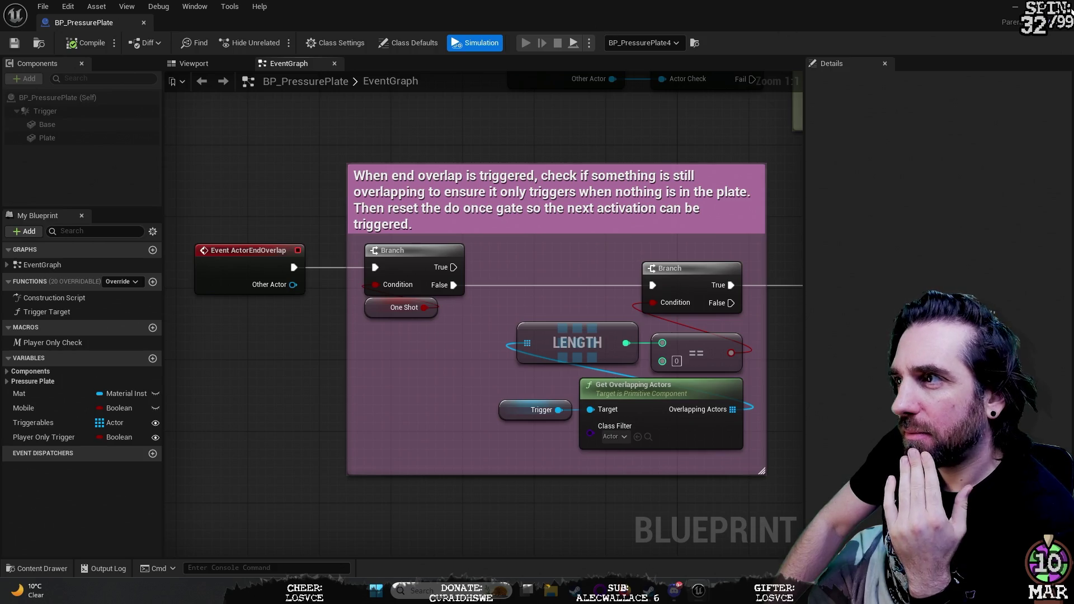
pyautogui.click(526, 43)
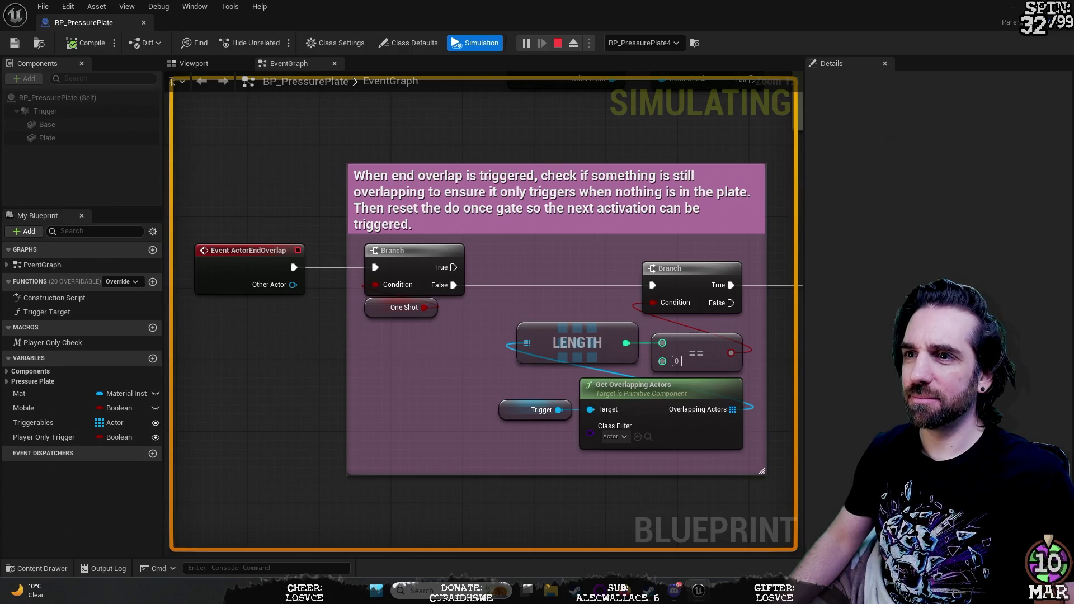
pyautogui.click(557, 43)
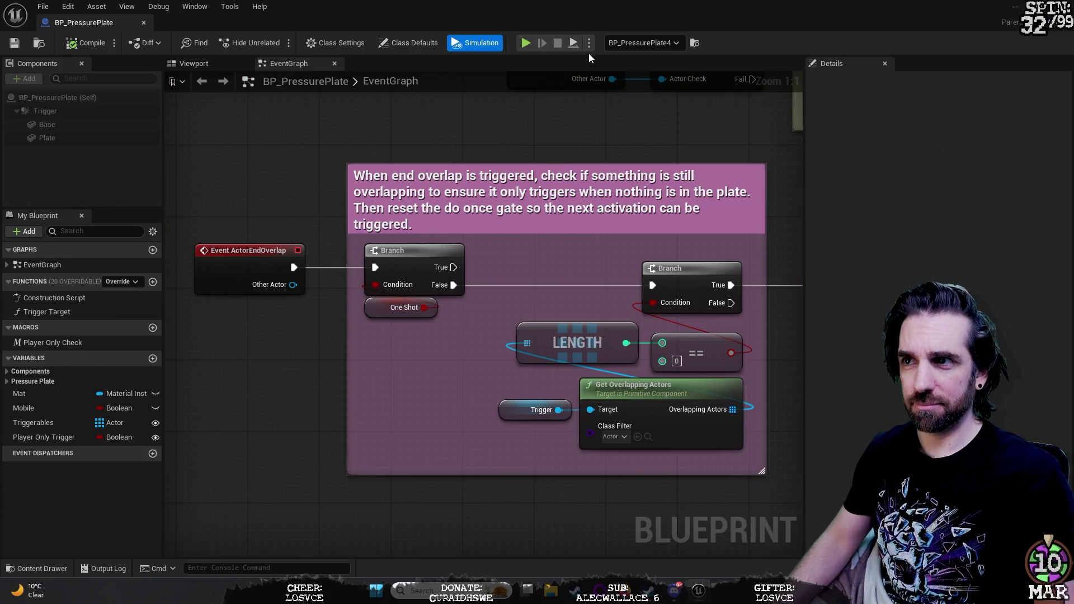
pyautogui.moveTo(975, 28)
pyautogui.mouseDown()
pyautogui.moveTo(914, 18)
pyautogui.moveTo(913, 518)
pyautogui.moveTo(1063, 162)
pyautogui.moveTo(1071, 168)
pyautogui.mouseUp()
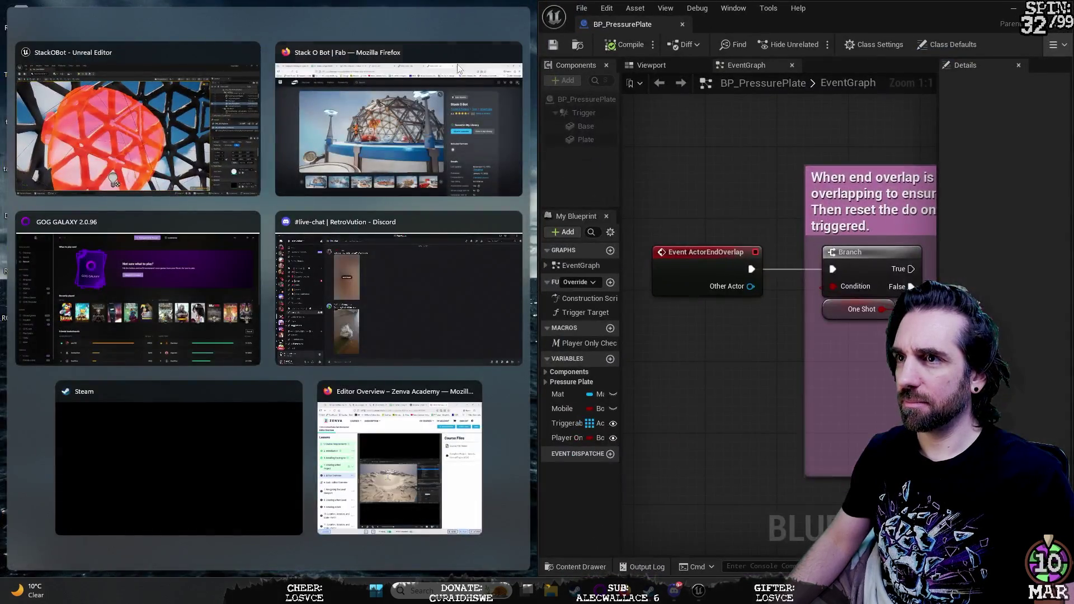
# Step: Dismiss Snap Assist and place the Blueprint window at the upper right
pyautogui.click(446, 15)
pyautogui.moveTo(841, 9)
pyautogui.mouseDown()
pyautogui.moveTo(867, 38)
pyautogui.moveTo(885, 110)
pyautogui.moveTo(246, 112)
pyautogui.moveTo(528, 243)
pyautogui.mouseUp()
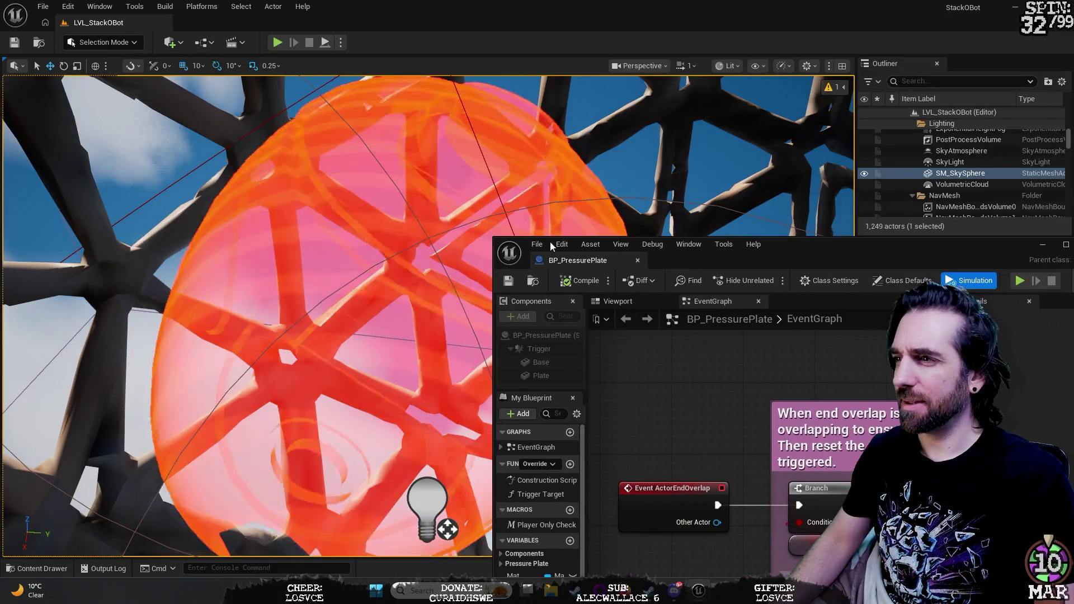
pyautogui.moveTo(935, 244)
pyautogui.mouseDown()
pyautogui.moveTo(868, 116)
pyautogui.moveTo(923, 105)
pyautogui.mouseUp()
# Step: Play the level briefly, then show BP_PressurePlate's Viewport preview of the plate model
pyautogui.click(1008, 142)
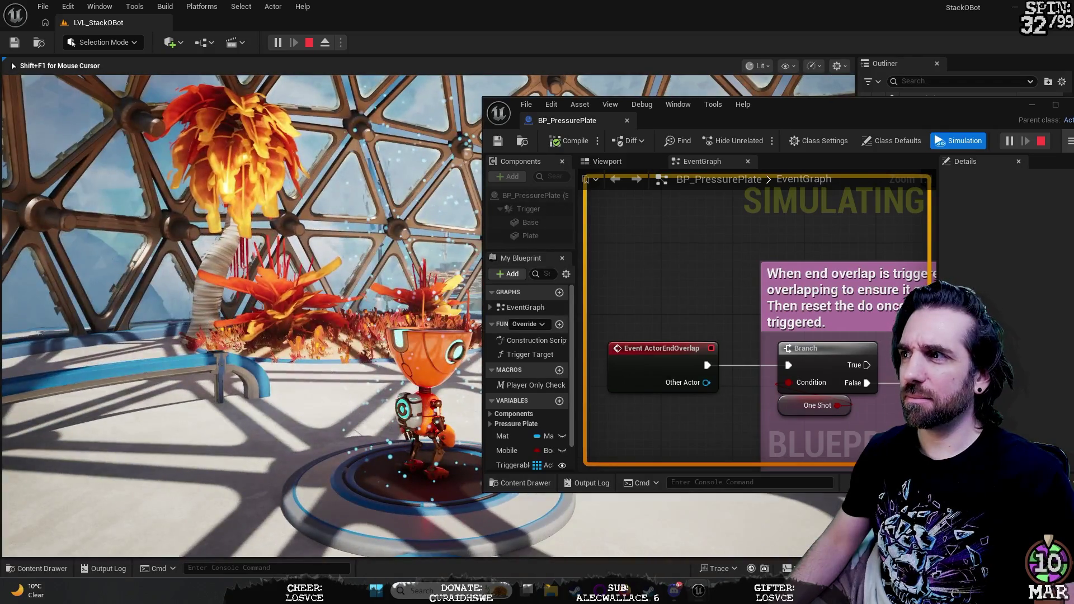
pyautogui.press('Escape')
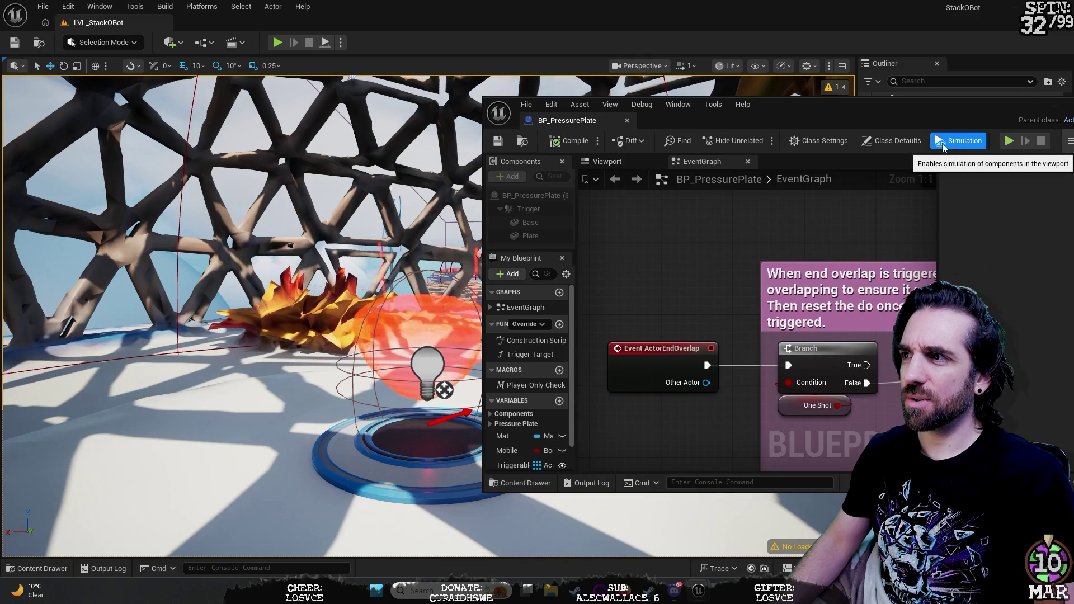
pyautogui.moveTo(952, 106)
pyautogui.mouseDown()
pyautogui.moveTo(814, 137)
pyautogui.moveTo(729, 133)
pyautogui.moveTo(735, 2)
pyautogui.mouseUp()
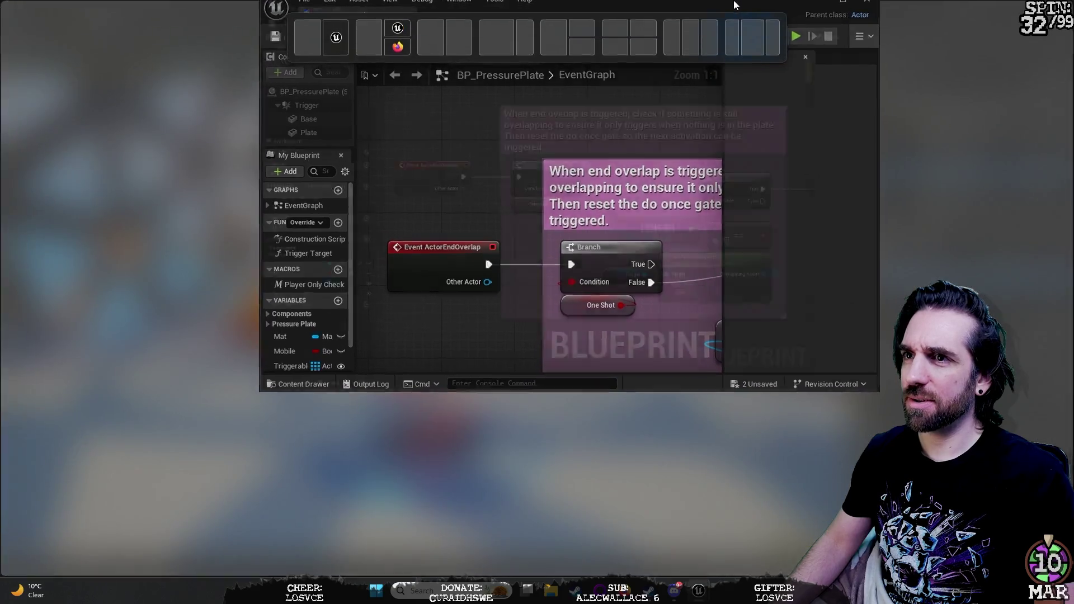
pyautogui.click(196, 64)
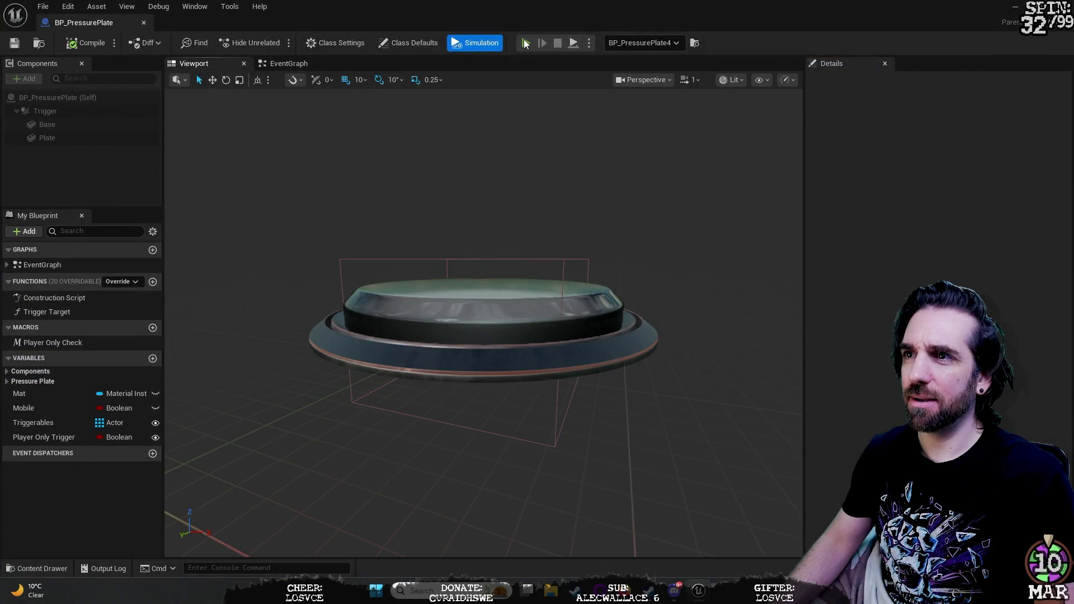
# Step: Simulate the plate preview, reframe its camera, then return to the EventGraph's end-overlap logic
pyautogui.hotkey('alt', 's')
pyautogui.click(556, 44)
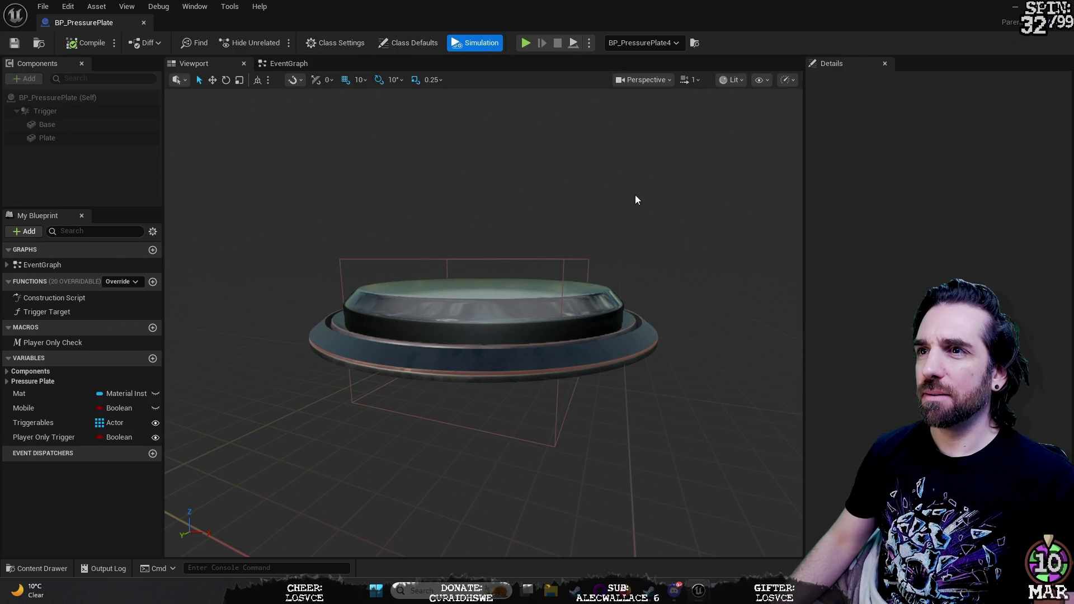
pyautogui.click(288, 63)
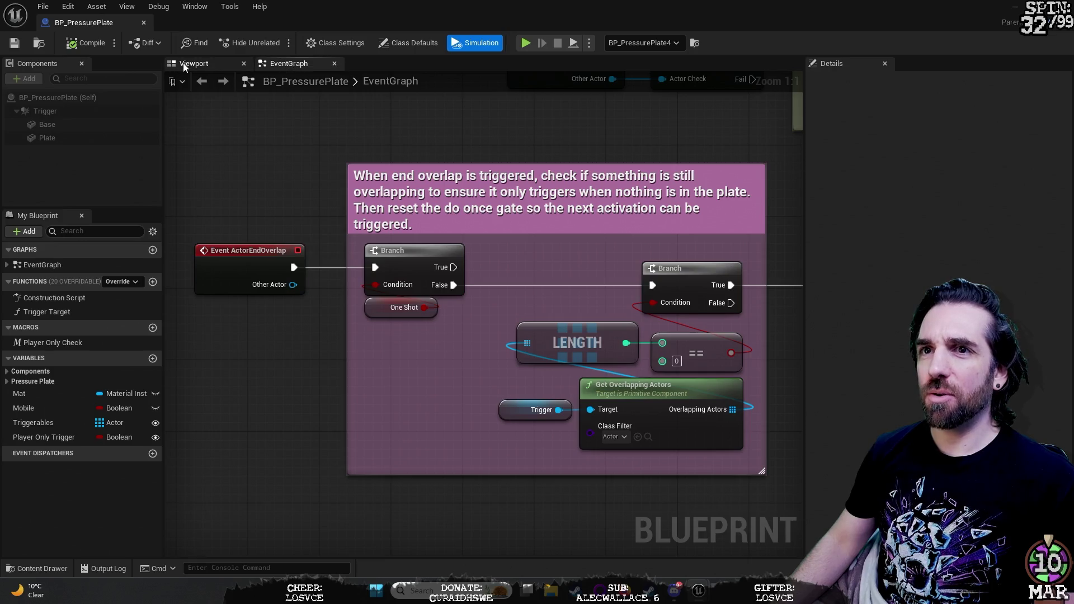
pyautogui.click(193, 63)
pyautogui.moveTo(300, 159)
pyautogui.mouseDown()
pyautogui.moveTo(306, 205)
pyautogui.moveTo(305, 170)
pyautogui.mouseUp()
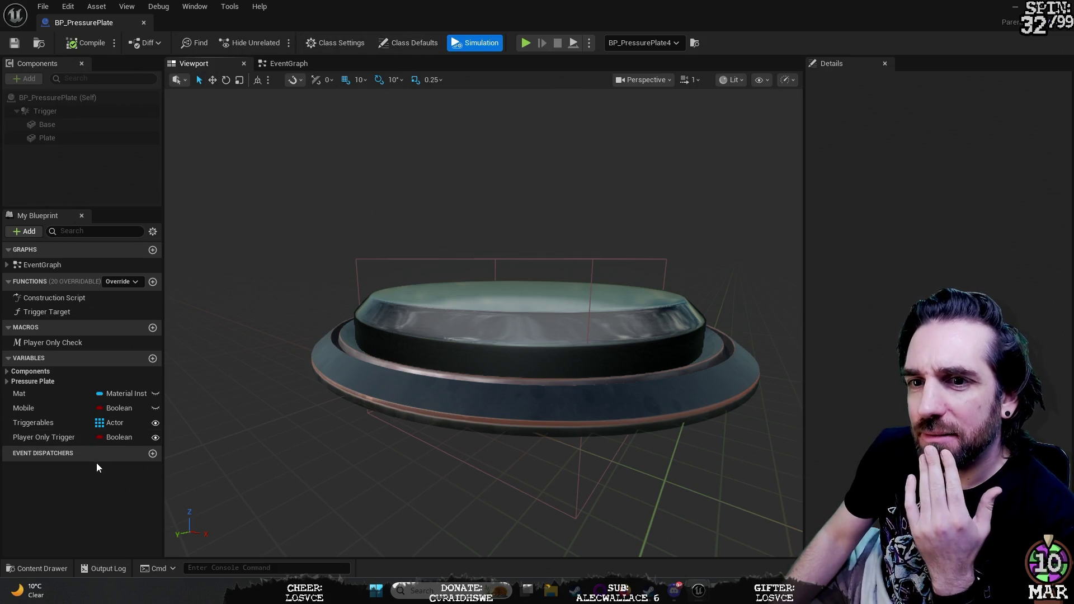
pyautogui.doubleClick(42, 265)
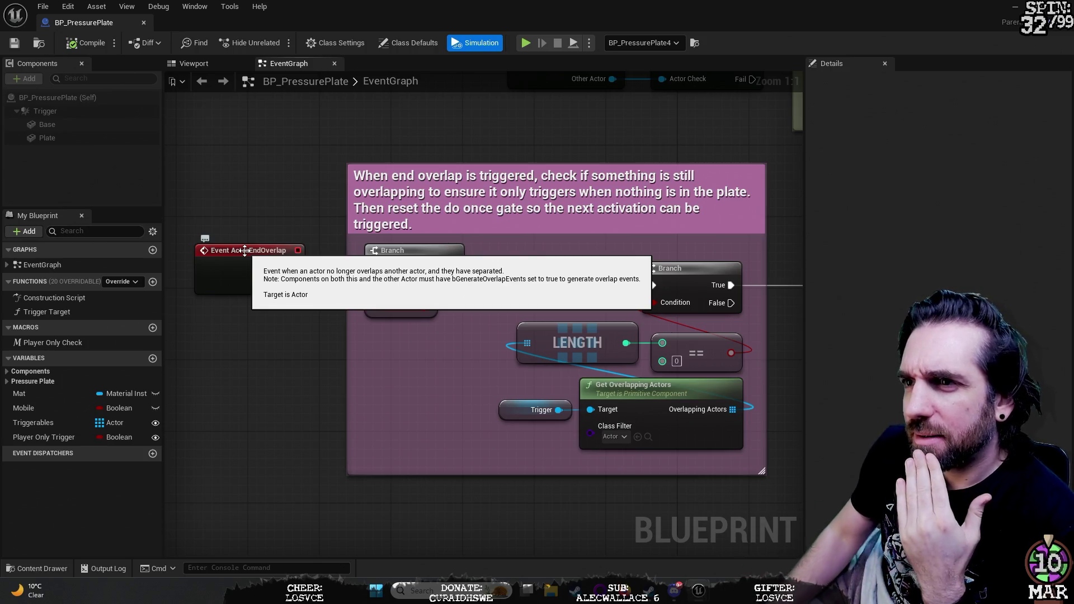
pyautogui.moveTo(641, 146); pyautogui.dragTo(536, 195)
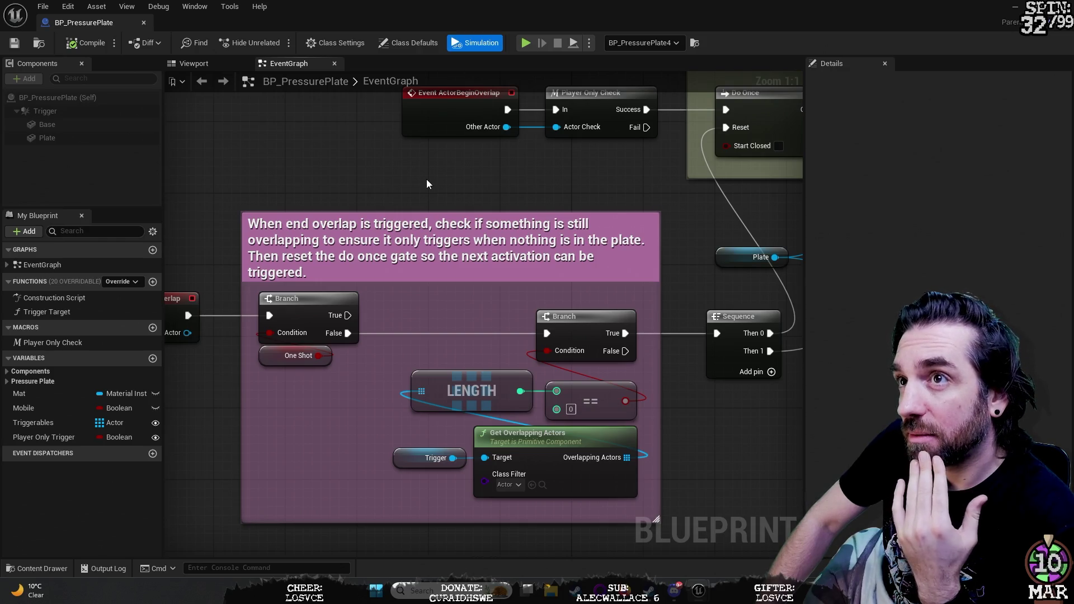
pyautogui.click(465, 45)
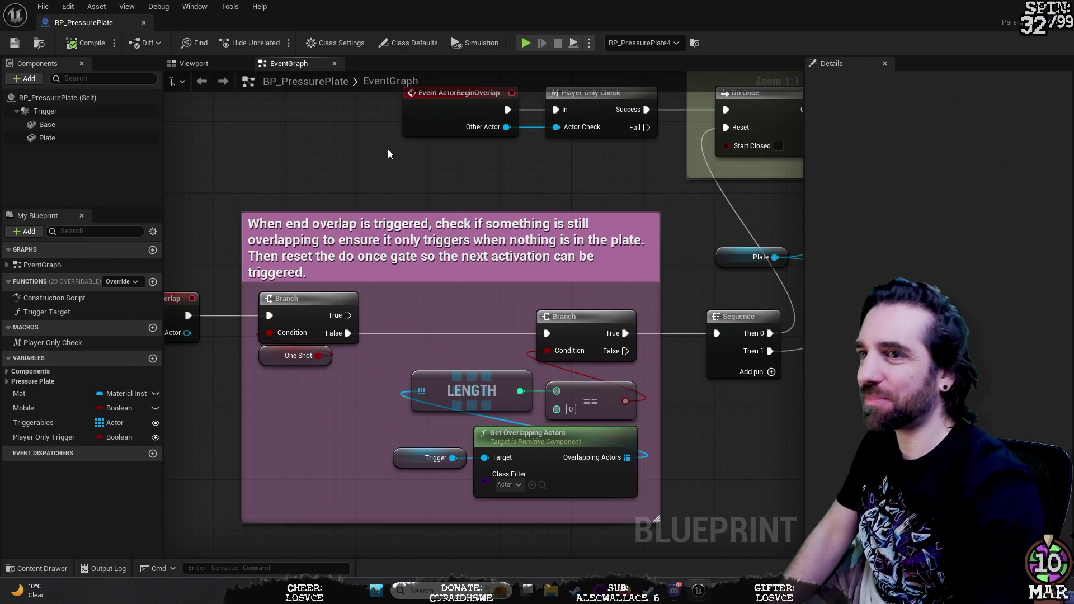
pyautogui.moveTo(359, 152)
pyautogui.mouseDown()
pyautogui.moveTo(457, 195)
pyautogui.moveTo(308, 181)
pyautogui.mouseUp()
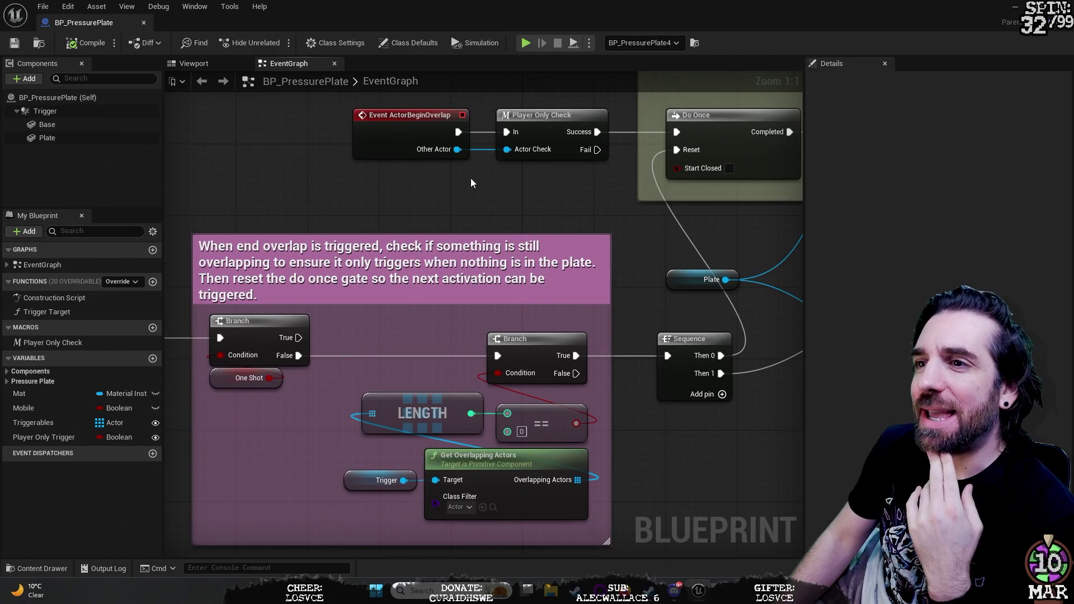
pyautogui.moveTo(557, 197)
pyautogui.mouseDown()
pyautogui.moveTo(522, 205)
pyautogui.moveTo(571, 151)
pyautogui.mouseUp()
pyautogui.moveTo(278, 124); pyautogui.dragTo(350, 131)
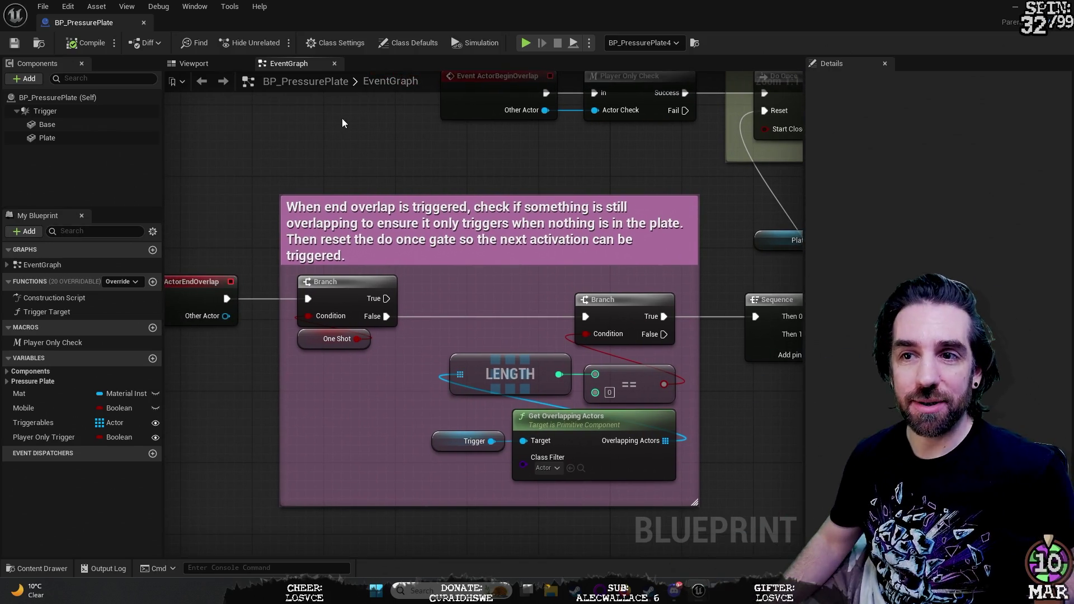
pyautogui.moveTo(344, 124); pyautogui.dragTo(391, 134)
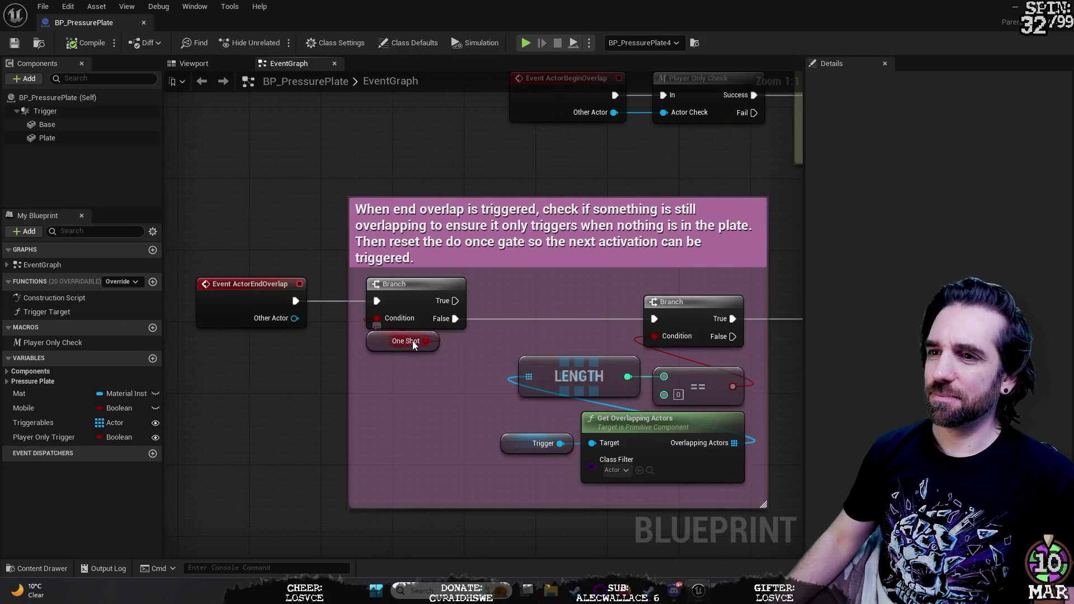
pyautogui.moveTo(412, 341)
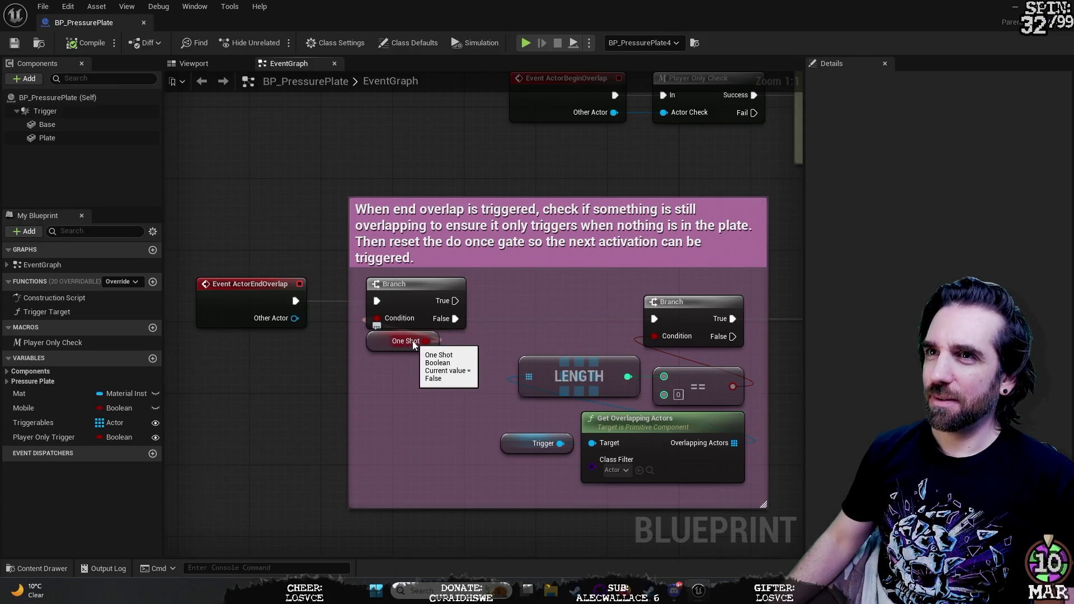
pyautogui.scroll(-2, 427, 170)
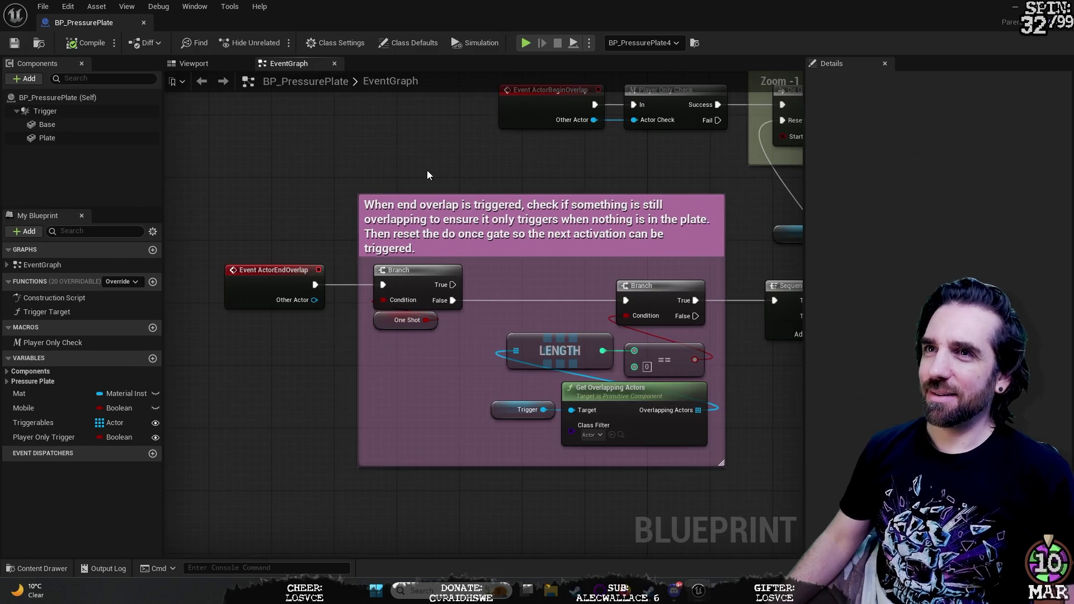
pyautogui.moveTo(495, 165)
pyautogui.mouseDown()
pyautogui.moveTo(456, 215)
pyautogui.moveTo(371, 274)
pyautogui.mouseUp()
pyautogui.scroll(-2, 371, 276)
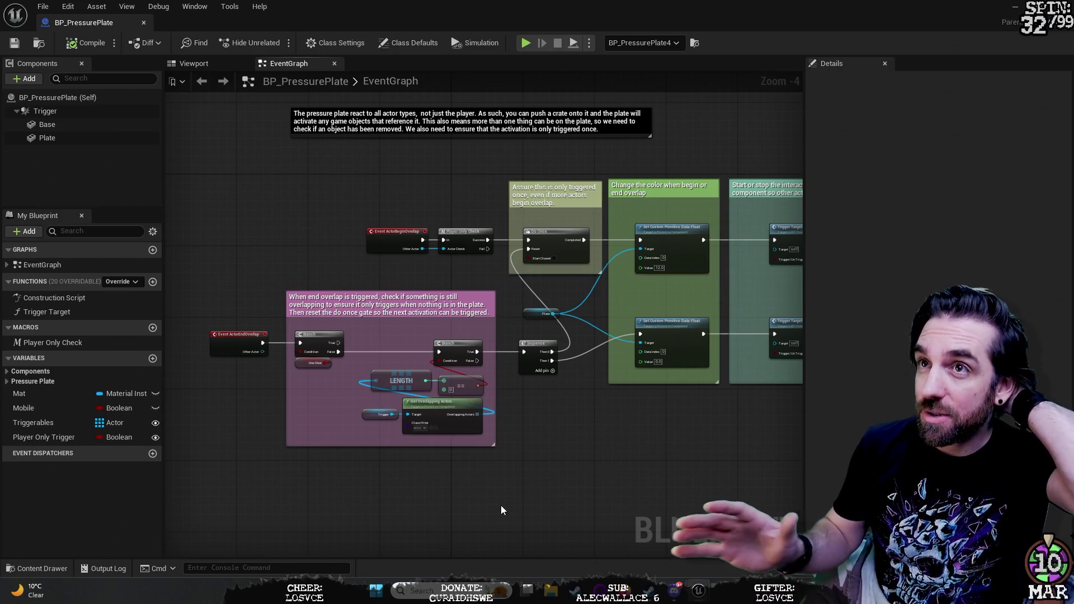
pyautogui.moveTo(609, 462)
pyautogui.mouseDown()
pyautogui.moveTo(554, 463)
pyautogui.moveTo(630, 460)
pyautogui.moveTo(312, 456)
pyautogui.moveTo(693, 407)
pyautogui.moveTo(653, 443)
pyautogui.moveTo(616, 455)
pyautogui.moveTo(547, 436)
pyautogui.mouseUp()
pyautogui.scroll(-1, 693, 407)
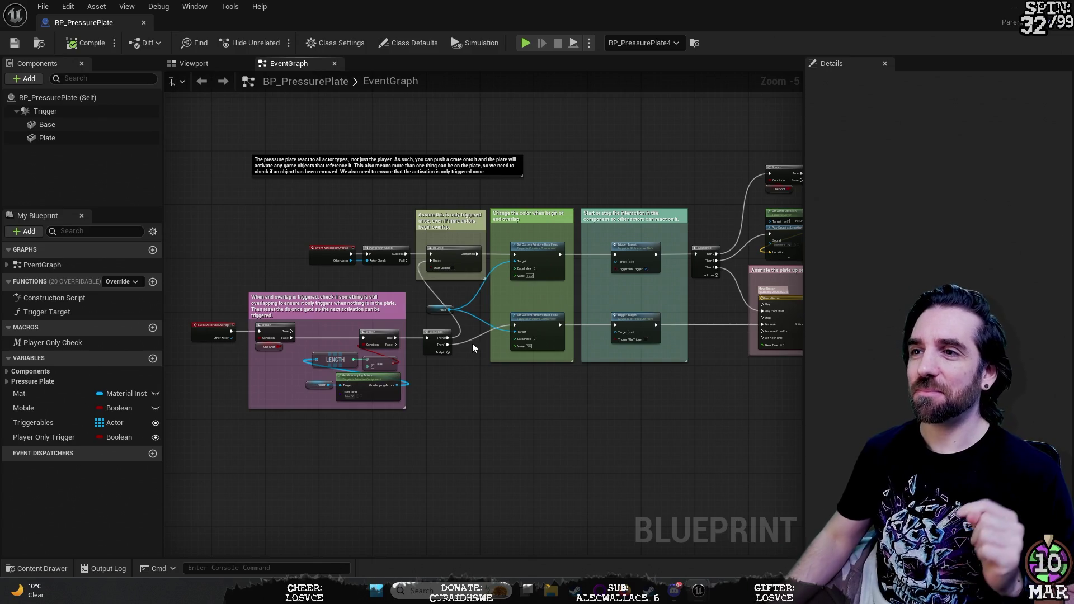
pyautogui.scroll(3, 478, 301)
pyautogui.moveTo(442, 283)
pyautogui.mouseDown()
pyautogui.moveTo(410, 406)
pyautogui.moveTo(408, 374)
pyautogui.moveTo(331, 280)
pyautogui.moveTo(269, 284)
pyautogui.mouseUp()
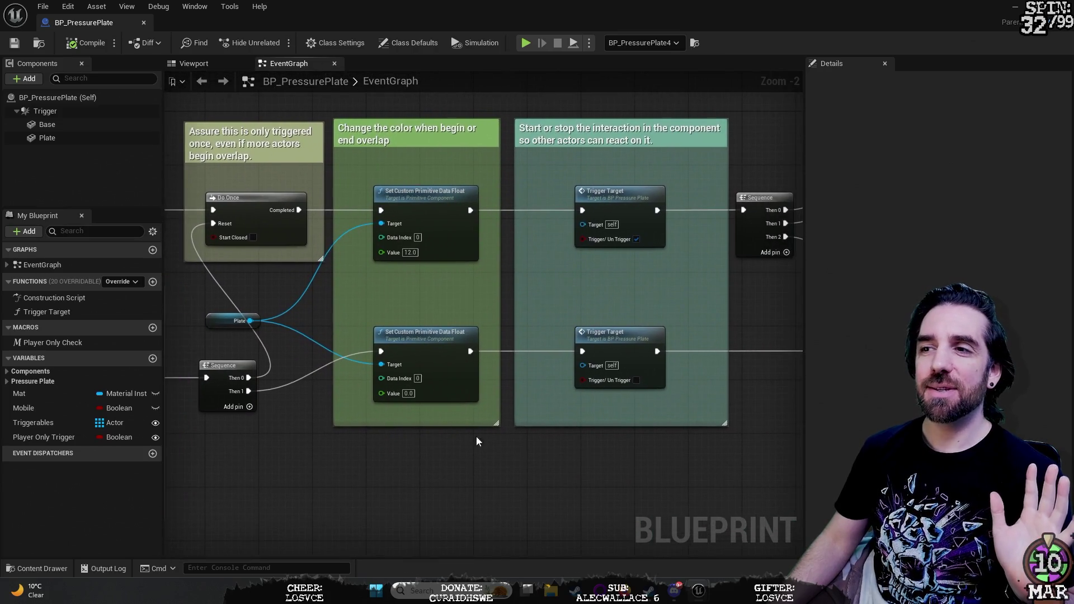
pyautogui.scroll(-1, 523, 449)
pyautogui.moveTo(522, 449); pyautogui.dragTo(300, 491)
pyautogui.scroll(-2, 445, 358)
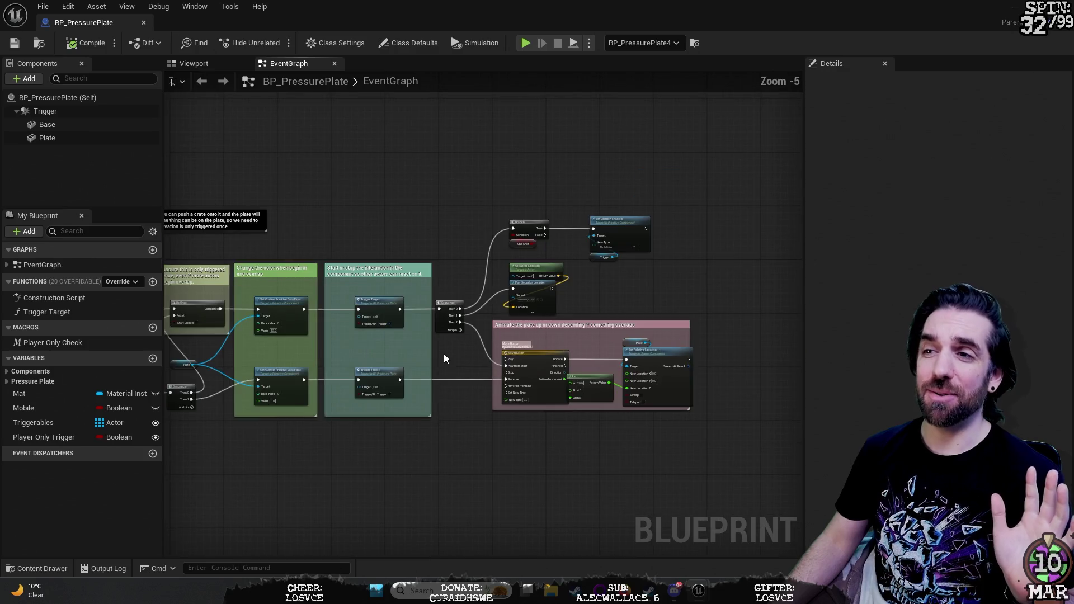
pyautogui.moveTo(665, 288); pyautogui.dragTo(735, 229)
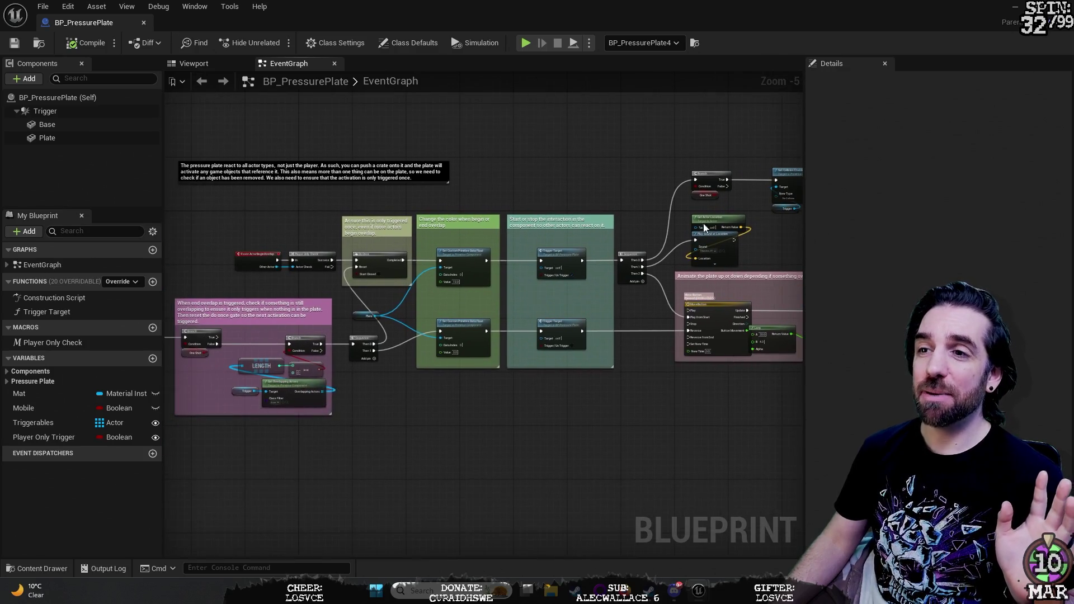
pyautogui.moveTo(509, 179); pyautogui.dragTo(537, 251)
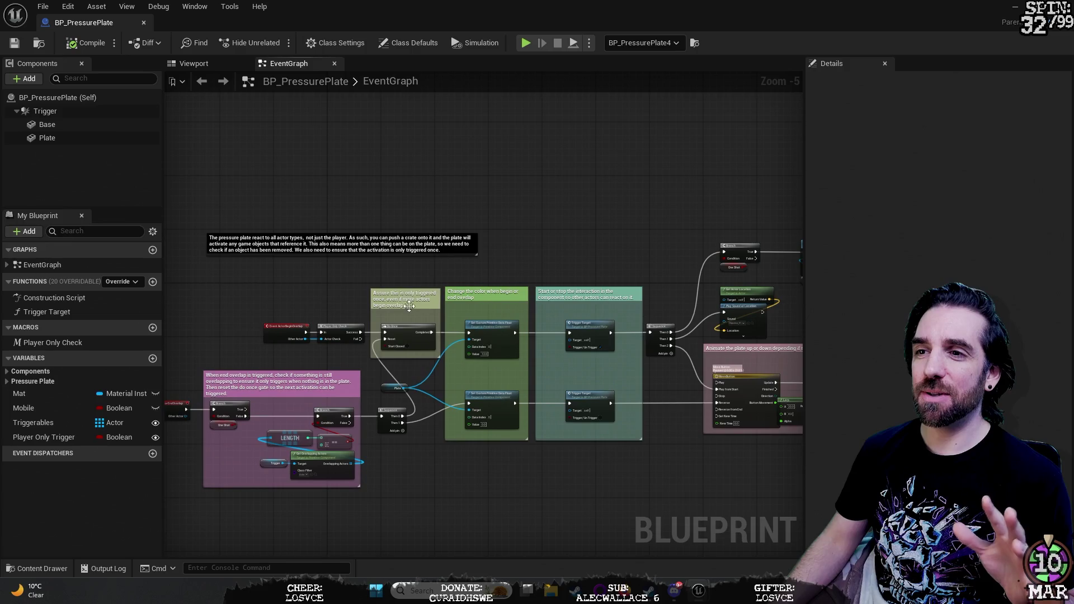
pyautogui.scroll(2, 571, 262)
pyautogui.moveTo(566, 267)
pyautogui.mouseDown()
pyautogui.moveTo(494, 154)
pyautogui.moveTo(585, 137)
pyautogui.moveTo(676, 216)
pyautogui.moveTo(652, 216)
pyautogui.mouseUp()
pyautogui.moveTo(406, 176)
pyautogui.mouseDown()
pyautogui.moveTo(480, 184)
pyautogui.moveTo(470, 229)
pyautogui.mouseUp()
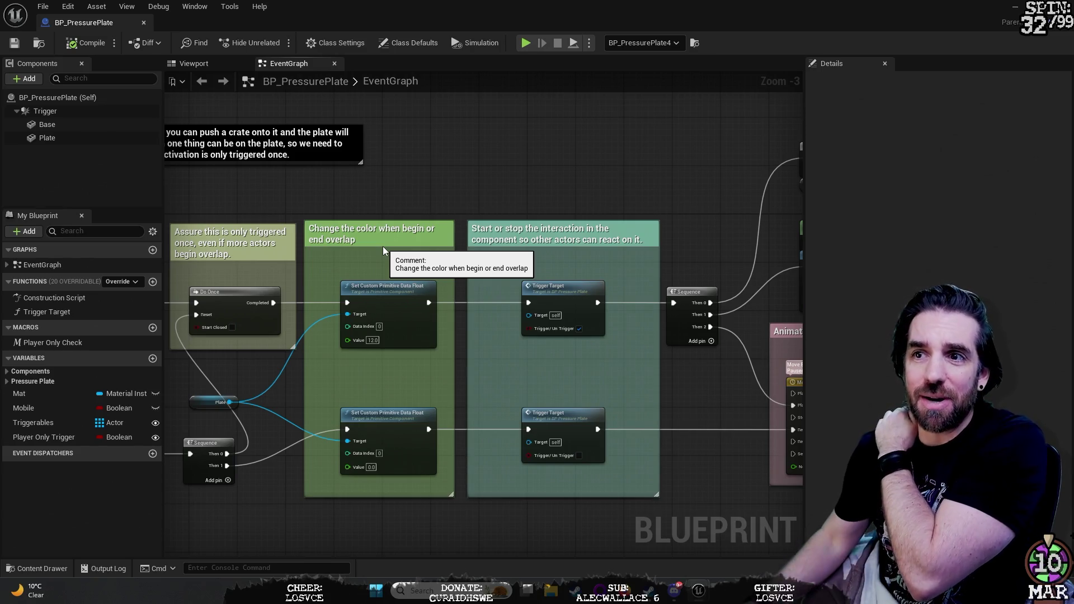
pyautogui.moveTo(552, 208)
pyautogui.mouseDown()
pyautogui.moveTo(537, 163)
pyautogui.moveTo(364, 161)
pyautogui.mouseUp()
pyautogui.moveTo(482, 169); pyautogui.dragTo(315, 197)
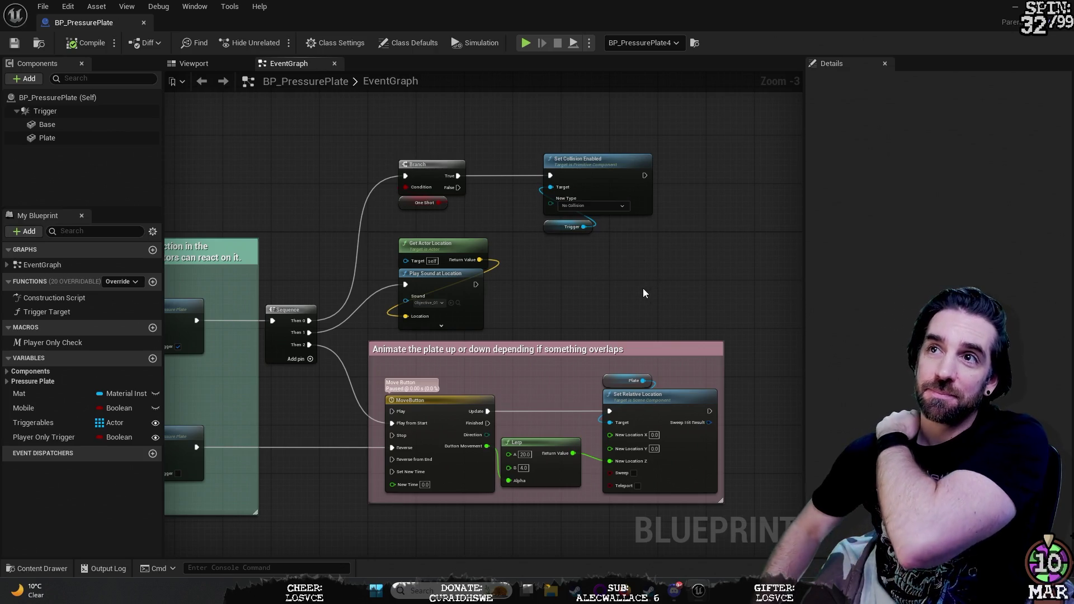
pyautogui.moveTo(274, 214); pyautogui.dragTo(516, 240)
pyautogui.moveTo(314, 224); pyautogui.dragTo(454, 253)
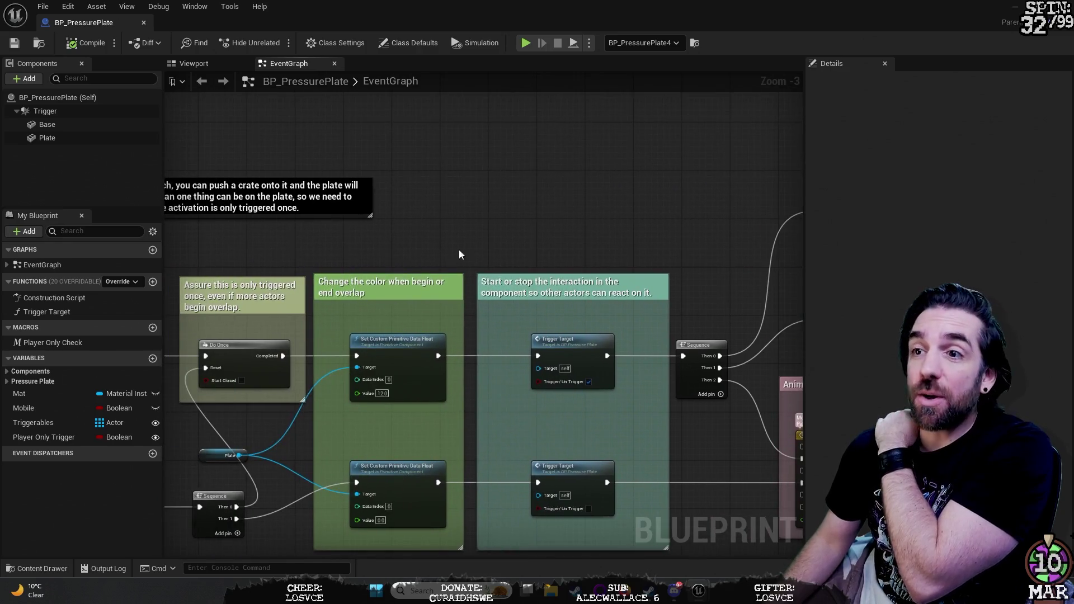
pyautogui.moveTo(347, 235); pyautogui.dragTo(619, 185)
pyautogui.moveTo(448, 224); pyautogui.dragTo(700, 194)
pyautogui.moveTo(277, 257)
pyautogui.mouseDown()
pyautogui.moveTo(468, 211)
pyautogui.moveTo(513, 179)
pyautogui.moveTo(410, 173)
pyautogui.moveTo(440, 171)
pyautogui.mouseUp()
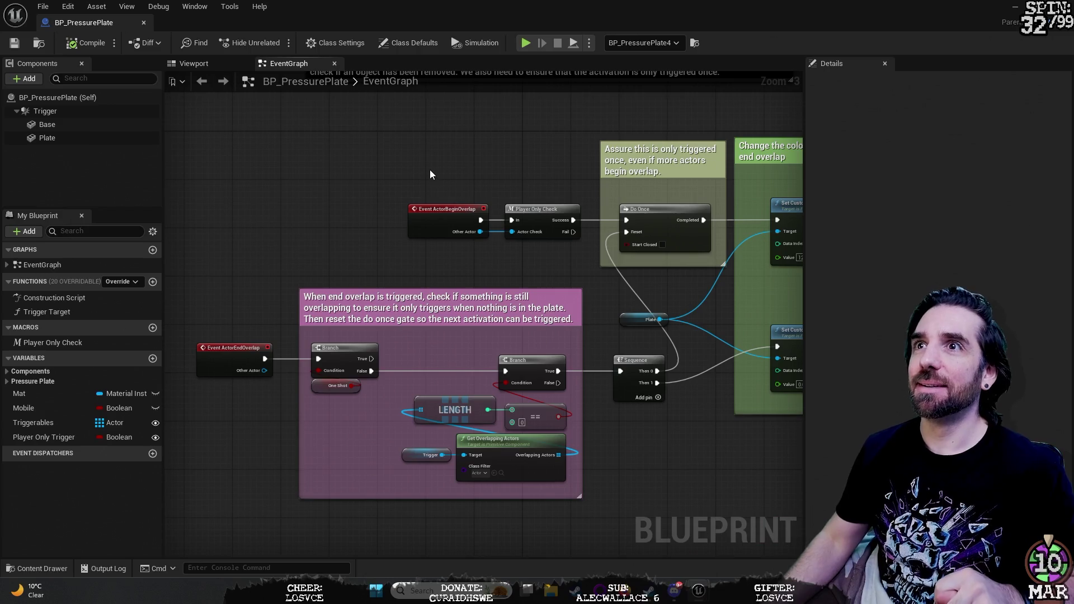
pyautogui.moveTo(479, 172); pyautogui.dragTo(441, 157)
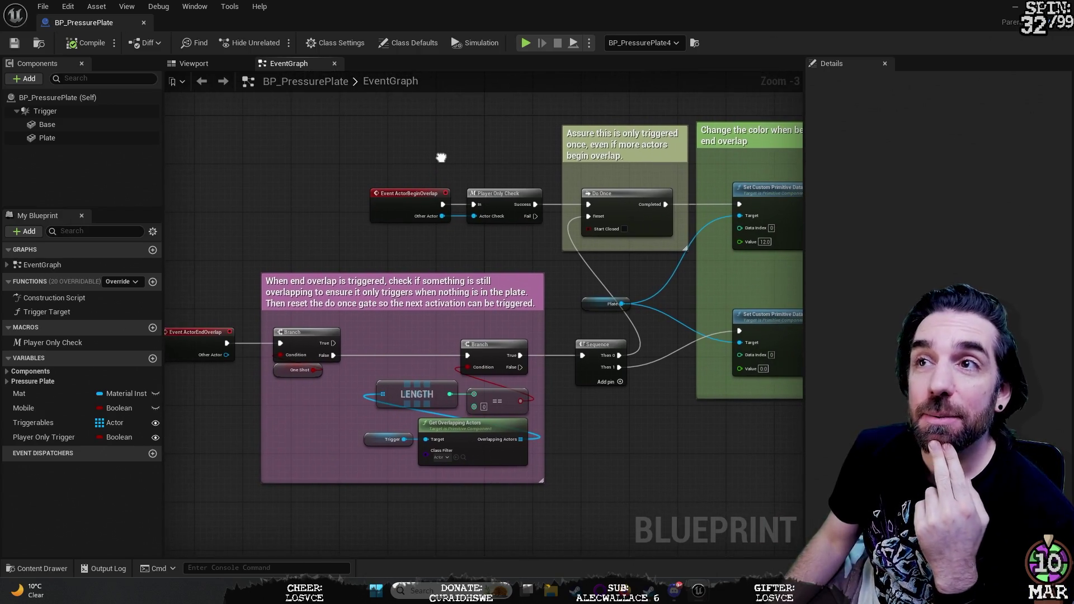
pyautogui.moveTo(569, 273)
pyautogui.mouseDown()
pyautogui.moveTo(539, 251)
pyautogui.moveTo(212, 241)
pyautogui.mouseUp()
pyautogui.moveTo(746, 456); pyautogui.dragTo(483, 459)
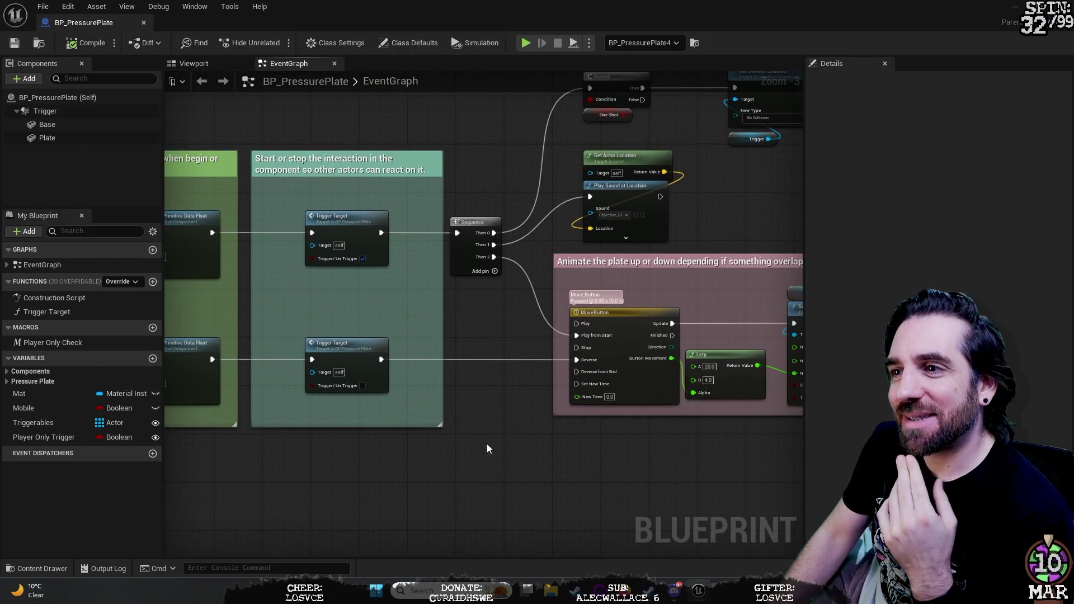
pyautogui.moveTo(493, 343); pyautogui.dragTo(286, 375)
pyautogui.moveTo(613, 260)
pyautogui.mouseDown()
pyautogui.moveTo(601, 270)
pyautogui.moveTo(707, 257)
pyautogui.mouseUp()
pyautogui.moveTo(338, 150); pyautogui.dragTo(500, 150)
pyautogui.moveTo(205, 204)
pyautogui.mouseDown()
pyautogui.moveTo(428, 164)
pyautogui.moveTo(761, 123)
pyautogui.moveTo(801, 128)
pyautogui.mouseUp()
pyautogui.scroll(1, 308, 244)
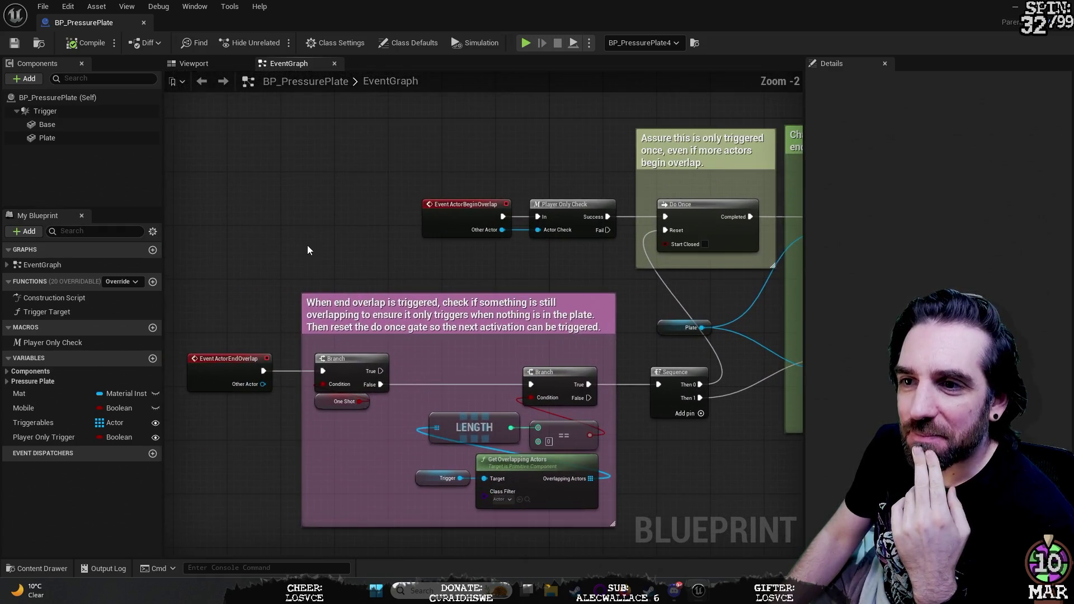
pyautogui.moveTo(308, 244); pyautogui.dragTo(365, 194)
pyautogui.scroll(2, 308, 224)
pyautogui.moveTo(308, 223)
pyautogui.mouseDown()
pyautogui.moveTo(290, 152)
pyautogui.moveTo(277, 150)
pyautogui.mouseUp()
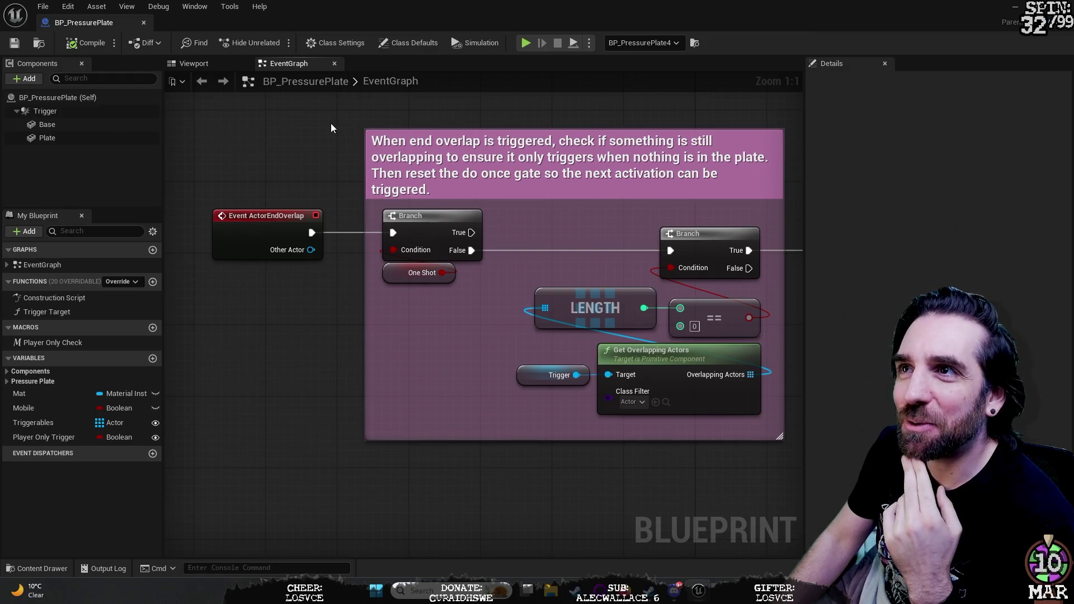
pyautogui.moveTo(330, 128)
pyautogui.mouseDown()
pyautogui.moveTo(286, 168)
pyautogui.moveTo(303, 172)
pyautogui.mouseUp()
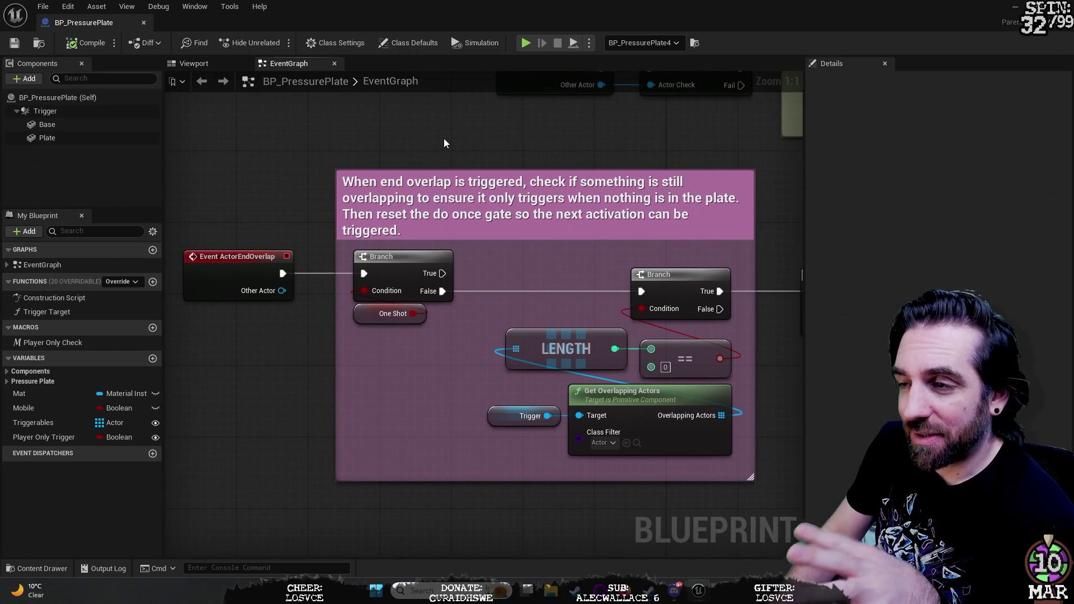
pyautogui.moveTo(435, 154)
pyautogui.mouseDown()
pyautogui.moveTo(352, 202)
pyautogui.moveTo(47, 262)
pyautogui.mouseUp()
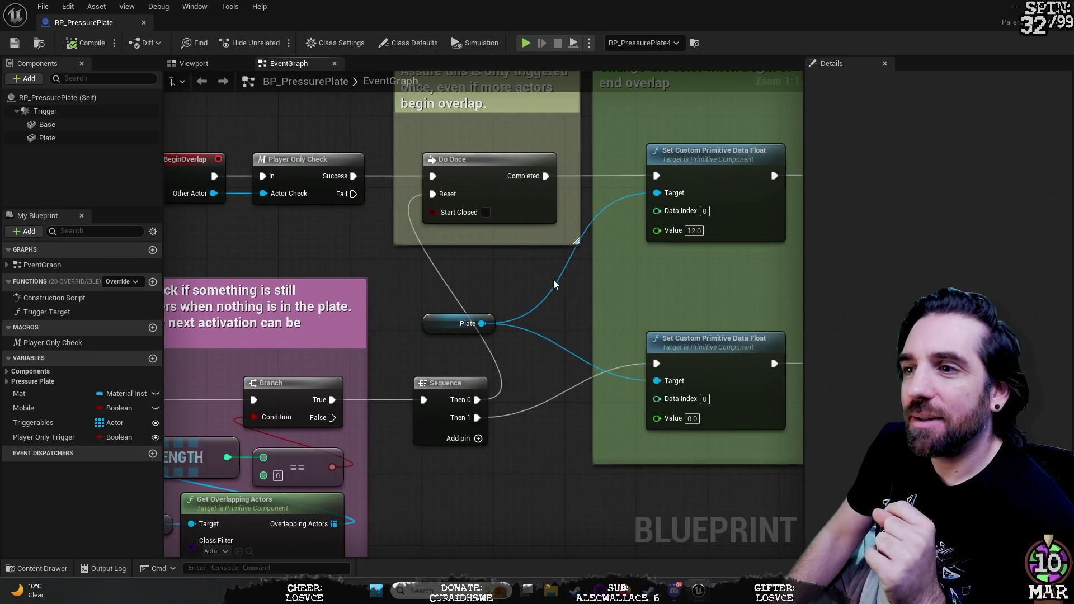
pyautogui.moveTo(571, 305)
pyautogui.mouseDown()
pyautogui.moveTo(305, 364)
pyautogui.moveTo(6, 356)
pyautogui.moveTo(37, 350)
pyautogui.mouseUp()
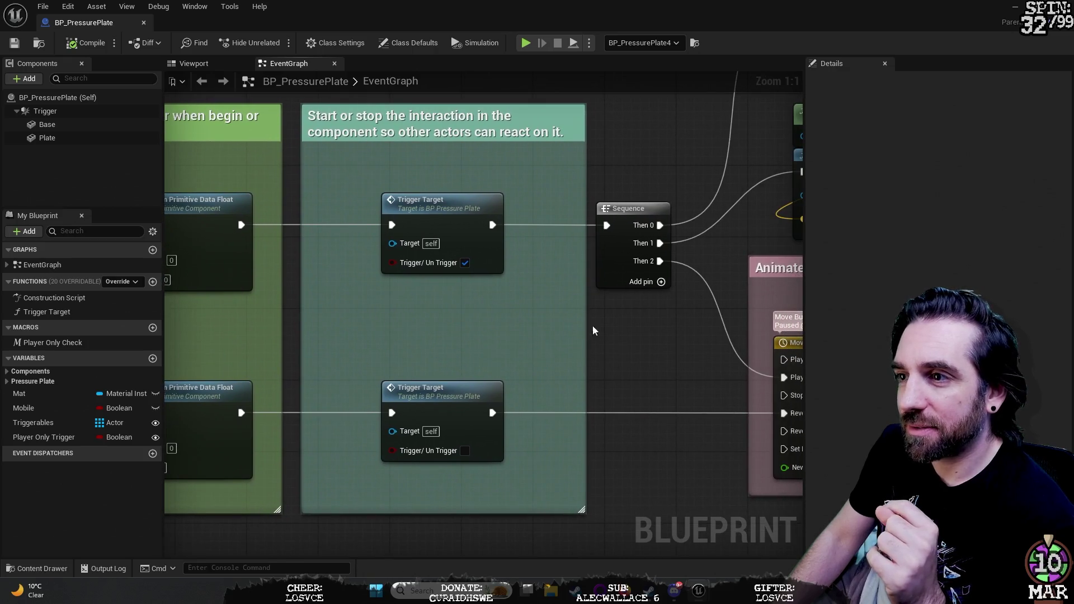
pyautogui.scroll(-3, 582, 336)
pyautogui.moveTo(326, 208); pyautogui.dragTo(558, 169)
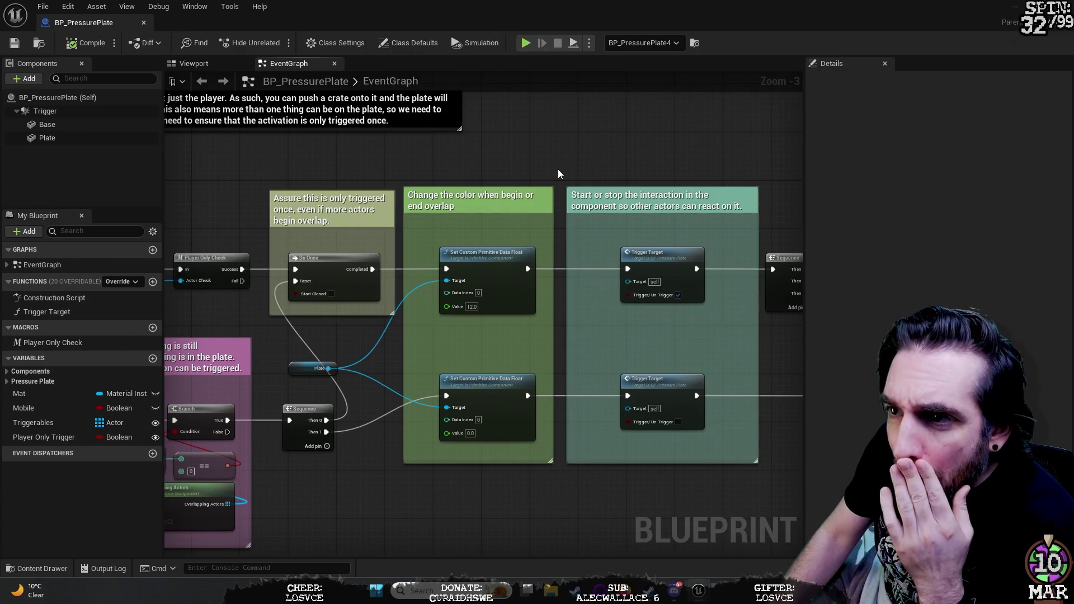
pyautogui.scroll(2, 415, 158)
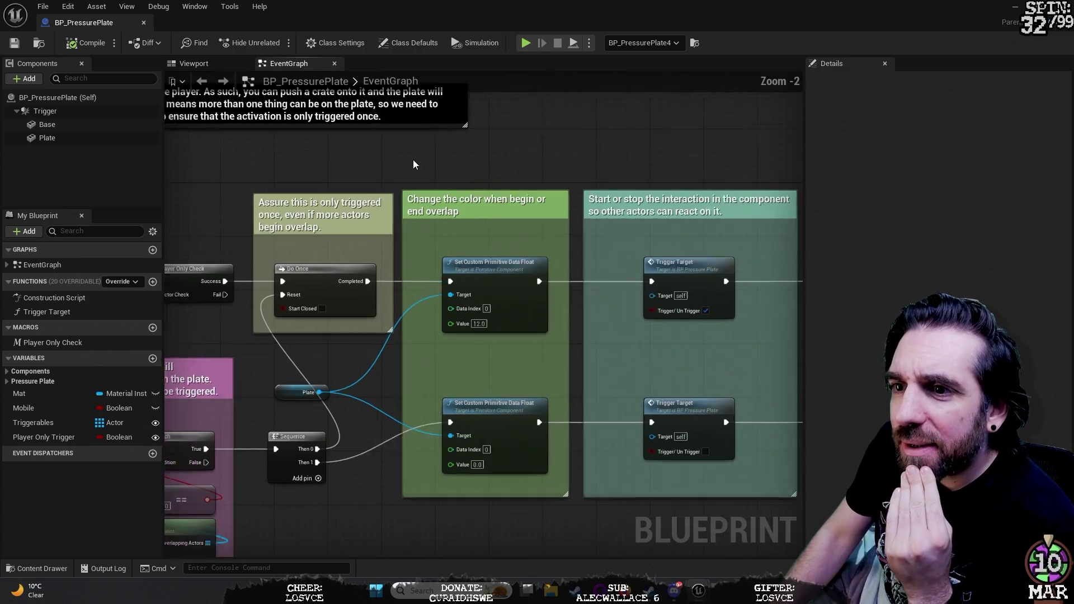
pyautogui.scroll(1, 391, 377)
pyautogui.moveTo(385, 415)
pyautogui.mouseDown()
pyautogui.moveTo(407, 351)
pyautogui.moveTo(365, 357)
pyautogui.mouseUp()
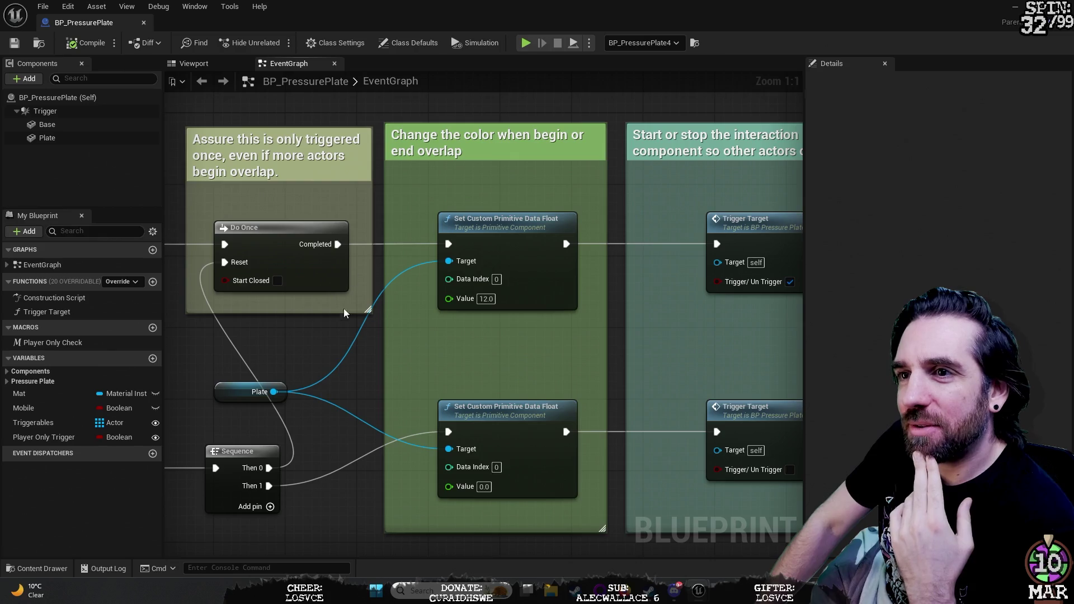
pyautogui.moveTo(295, 350); pyautogui.dragTo(463, 362)
pyautogui.moveTo(435, 257)
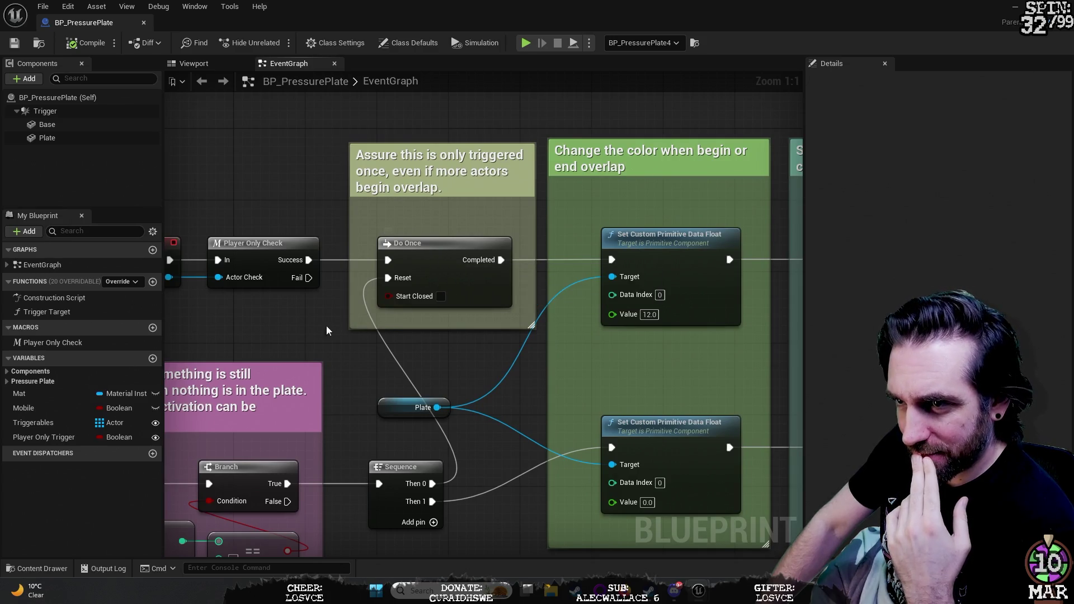
pyautogui.moveTo(303, 315); pyautogui.dragTo(748, 216)
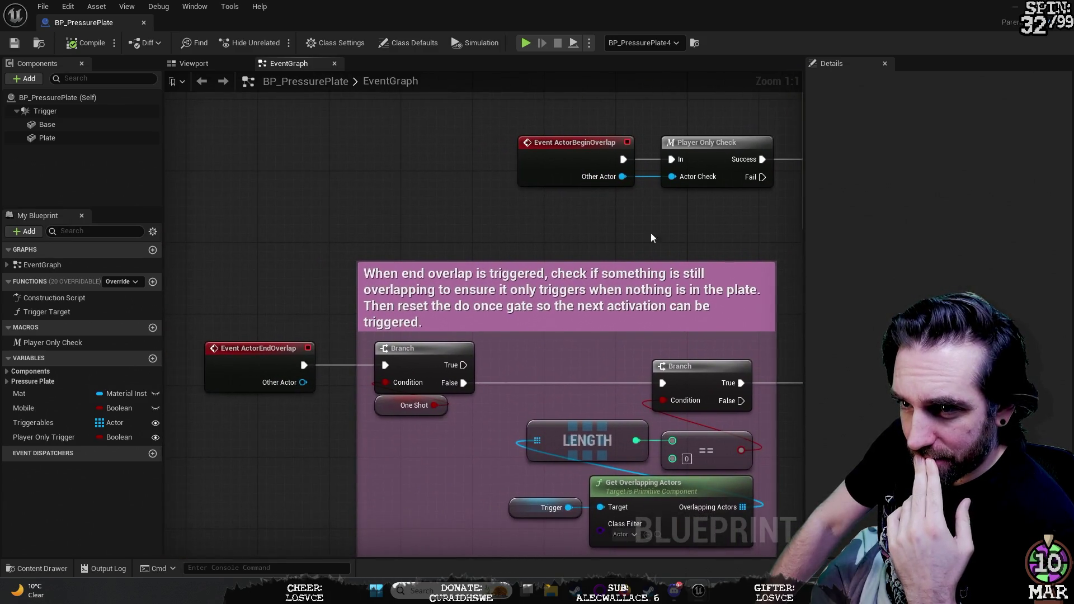
pyautogui.moveTo(542, 238); pyautogui.dragTo(397, 262)
pyautogui.moveTo(704, 236)
pyautogui.mouseDown()
pyautogui.moveTo(466, 255)
pyautogui.moveTo(370, 285)
pyautogui.mouseUp()
pyautogui.moveTo(640, 337)
pyautogui.mouseDown()
pyautogui.moveTo(417, 320)
pyautogui.moveTo(307, 327)
pyautogui.mouseUp()
pyautogui.moveTo(518, 369)
pyautogui.mouseDown()
pyautogui.moveTo(379, 449)
pyautogui.moveTo(240, 448)
pyautogui.moveTo(268, 435)
pyautogui.moveTo(546, 438)
pyautogui.moveTo(533, 388)
pyautogui.mouseUp()
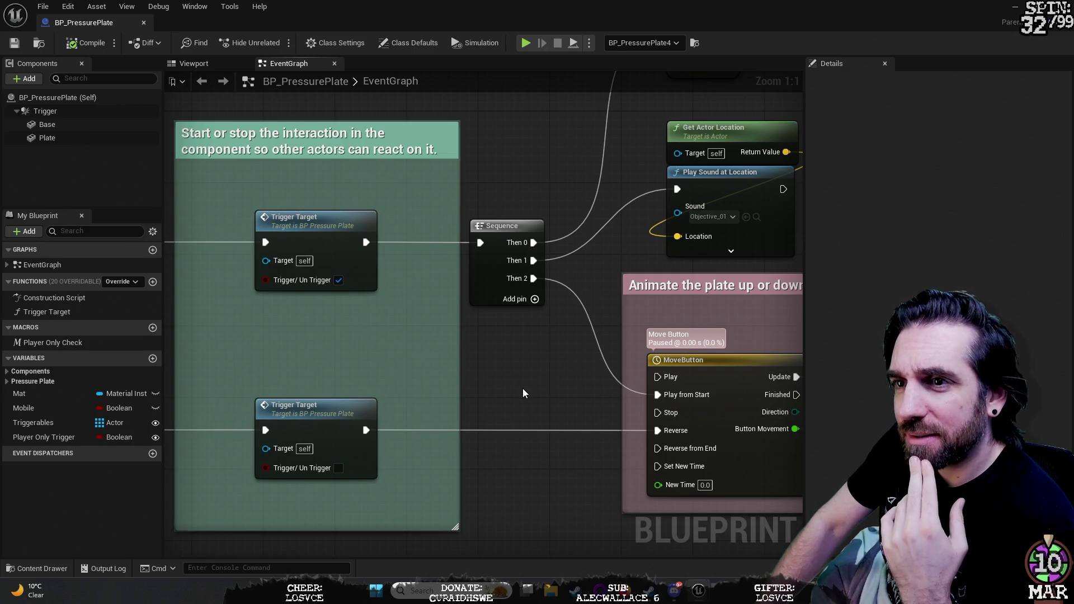
pyautogui.moveTo(569, 371)
pyautogui.mouseDown()
pyautogui.moveTo(163, 386)
pyautogui.moveTo(187, 365)
pyautogui.moveTo(147, 364)
pyautogui.mouseUp()
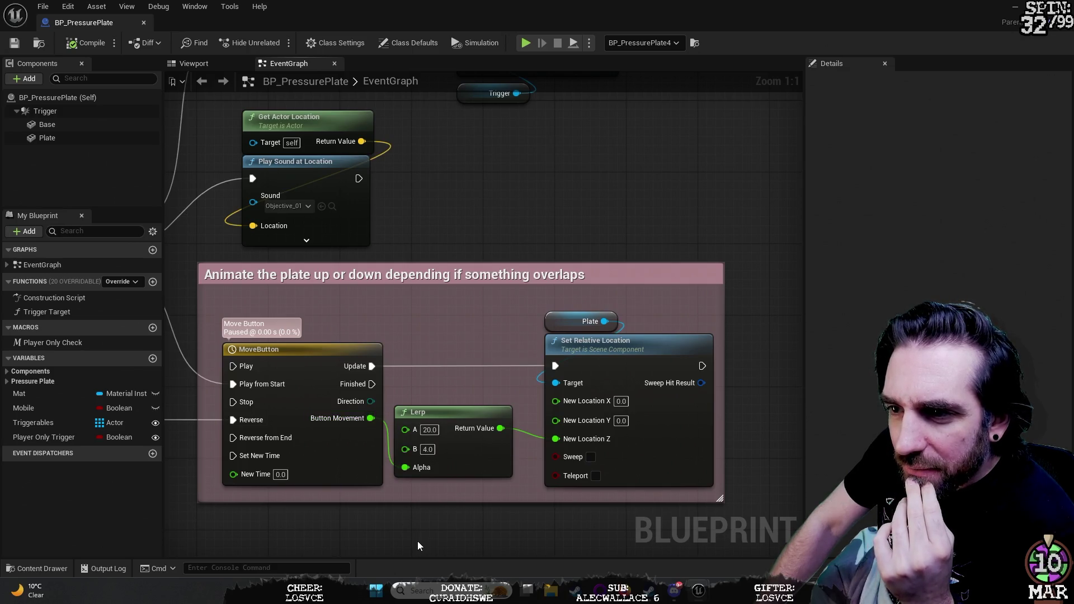
# Step: Inspect the Lerp and Set Relative Location nodes, then maximize the BP_PressurePlate editor
pyautogui.click(433, 413)
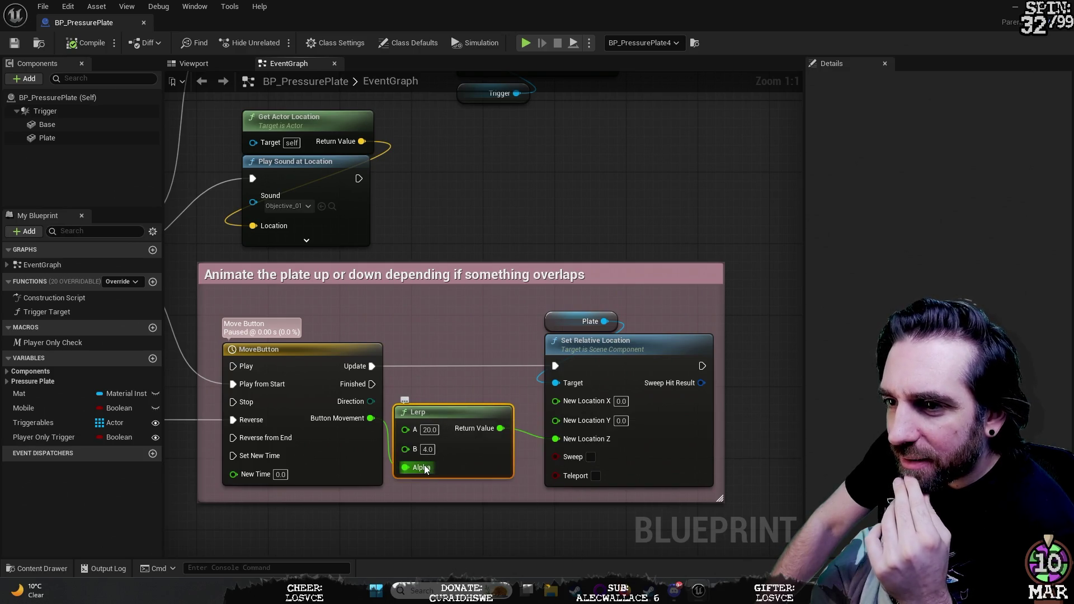
pyautogui.click(585, 339)
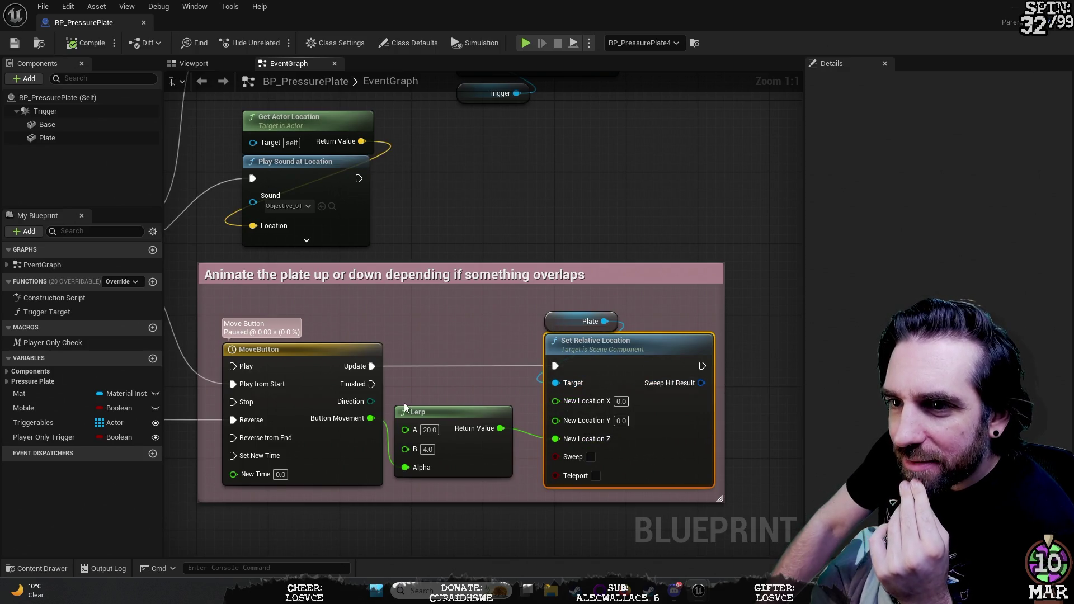
pyautogui.moveTo(616, 23)
pyautogui.mouseDown()
pyautogui.moveTo(668, 83)
pyautogui.moveTo(726, 236)
pyautogui.mouseUp()
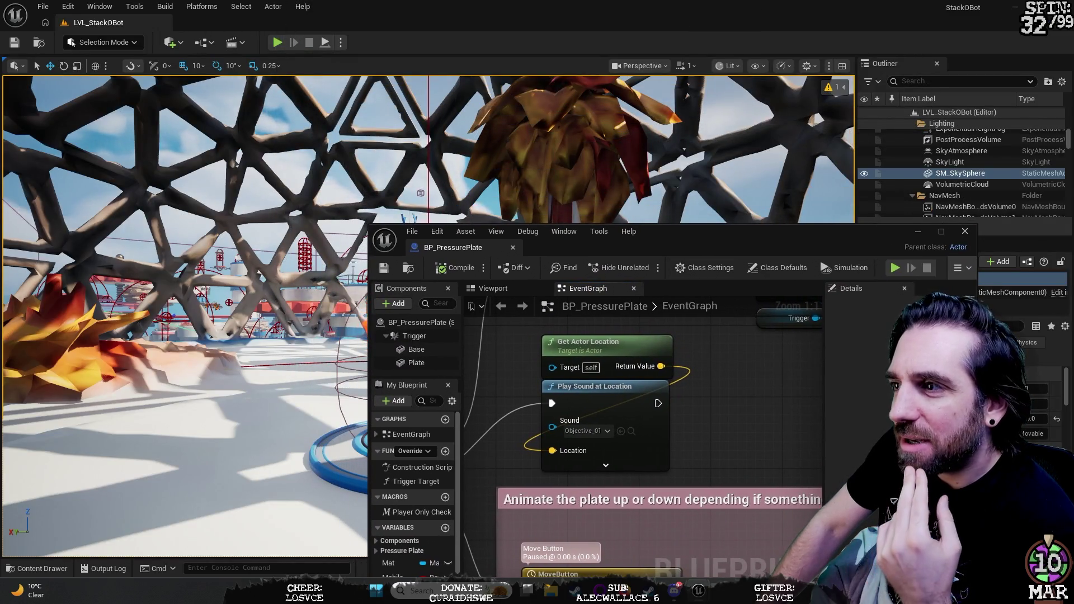
pyautogui.click(940, 232)
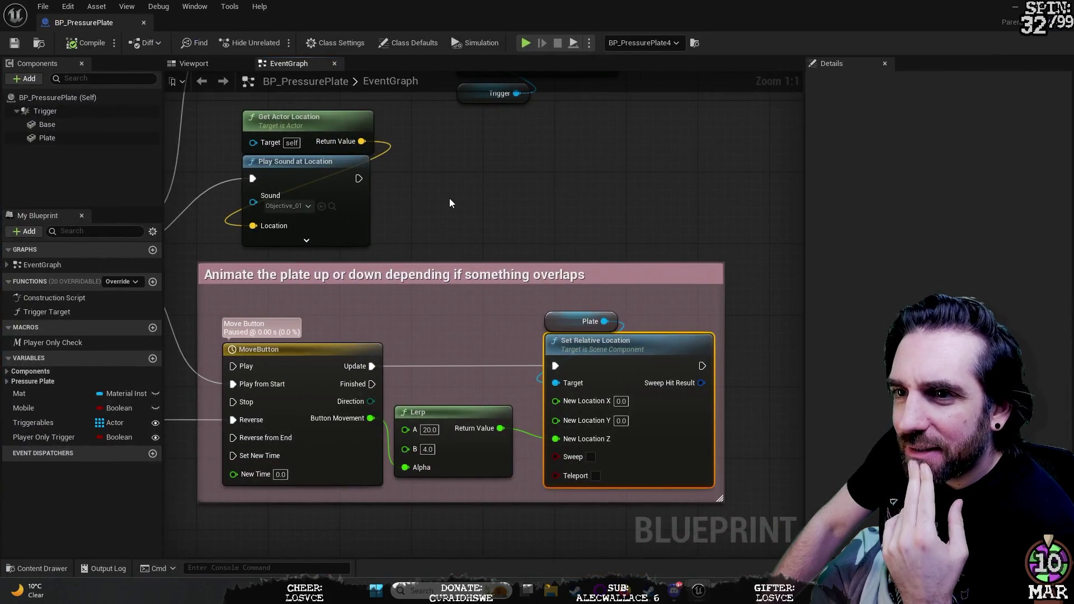
# Step: Pan the graph across the plate animation block, MoveButton timeline inputs and Branch nodes
pyautogui.moveTo(552, 197)
pyautogui.mouseDown()
pyautogui.moveTo(609, 273)
pyautogui.moveTo(609, 344)
pyautogui.moveTo(582, 273)
pyautogui.moveTo(581, 212)
pyautogui.moveTo(556, 197)
pyautogui.moveTo(601, 140)
pyautogui.mouseUp()
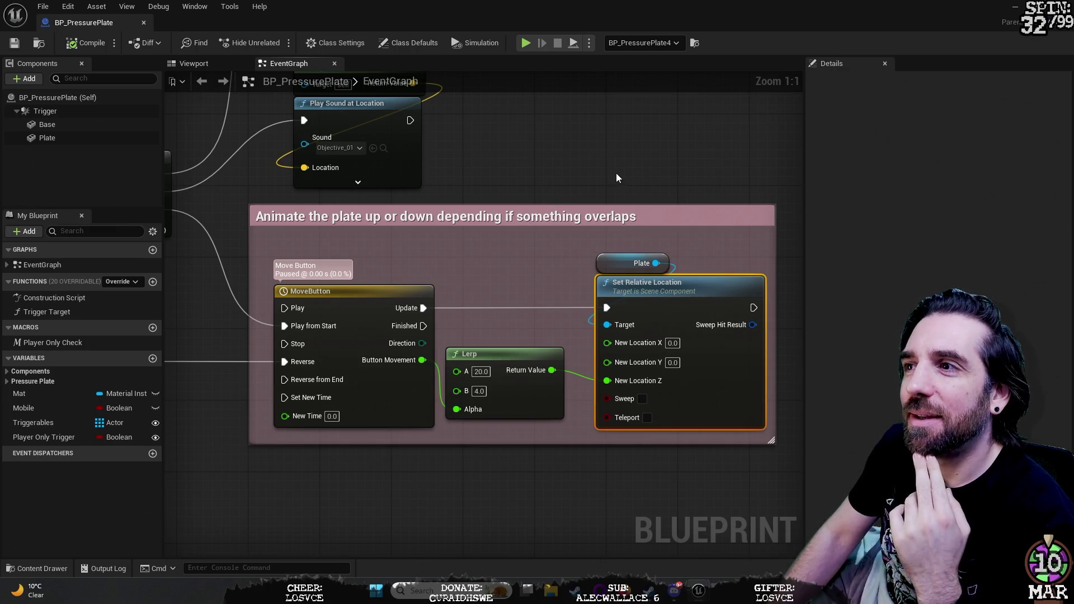
pyautogui.moveTo(617, 178)
pyautogui.mouseDown()
pyautogui.moveTo(558, 173)
pyautogui.moveTo(593, 134)
pyautogui.moveTo(593, 110)
pyautogui.mouseUp()
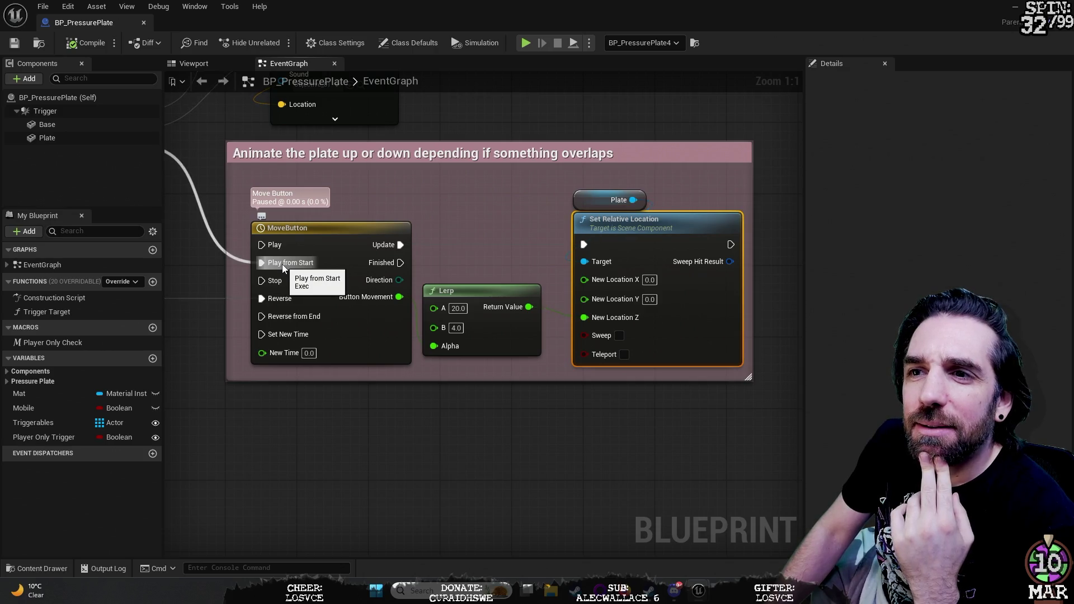
pyautogui.moveTo(208, 166)
pyautogui.mouseDown()
pyautogui.moveTo(233, 173)
pyautogui.moveTo(244, 222)
pyautogui.moveTo(226, 229)
pyautogui.mouseUp()
pyautogui.moveTo(621, 138)
pyautogui.mouseDown()
pyautogui.moveTo(570, 402)
pyautogui.moveTo(561, 363)
pyautogui.moveTo(590, 307)
pyautogui.moveTo(760, 273)
pyautogui.mouseUp()
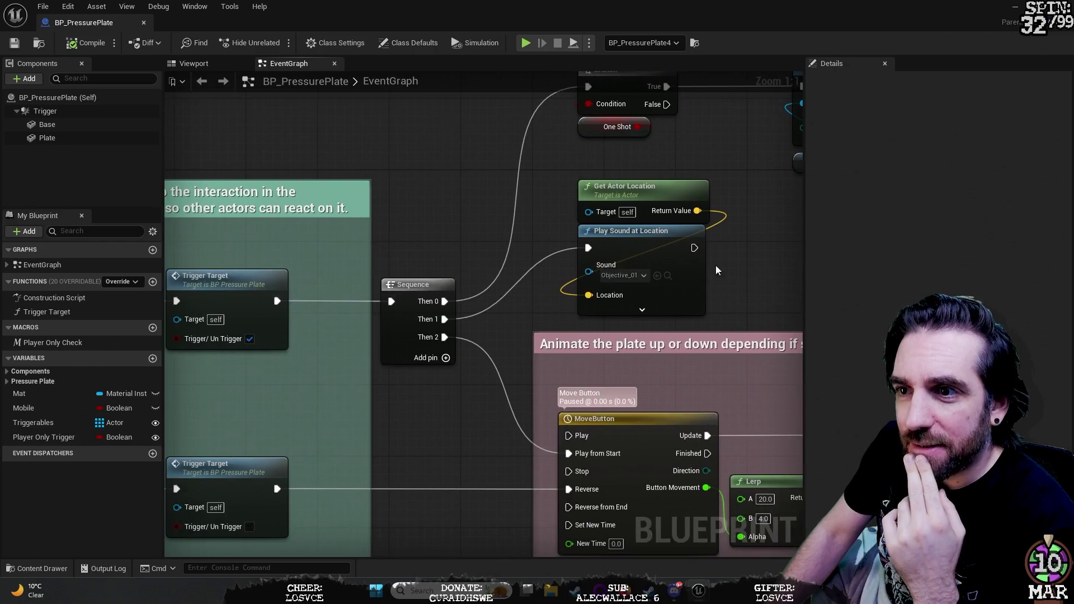
pyautogui.scroll(-5, 432, 185)
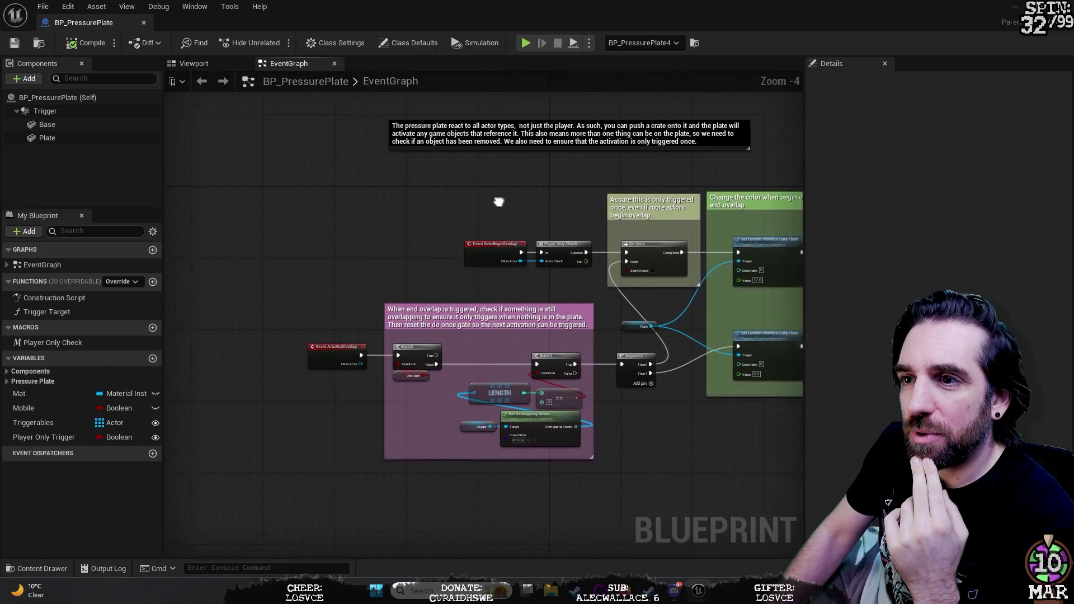
pyautogui.moveTo(499, 202); pyautogui.dragTo(556, 203)
pyautogui.moveTo(492, 215); pyautogui.dragTo(168, 196)
pyautogui.moveTo(593, 185)
pyautogui.mouseDown()
pyautogui.moveTo(375, 169)
pyautogui.moveTo(588, 125)
pyautogui.moveTo(576, 136)
pyautogui.moveTo(388, 161)
pyautogui.moveTo(456, 98)
pyautogui.moveTo(379, 85)
pyautogui.mouseUp()
pyautogui.scroll(2, 382, 163)
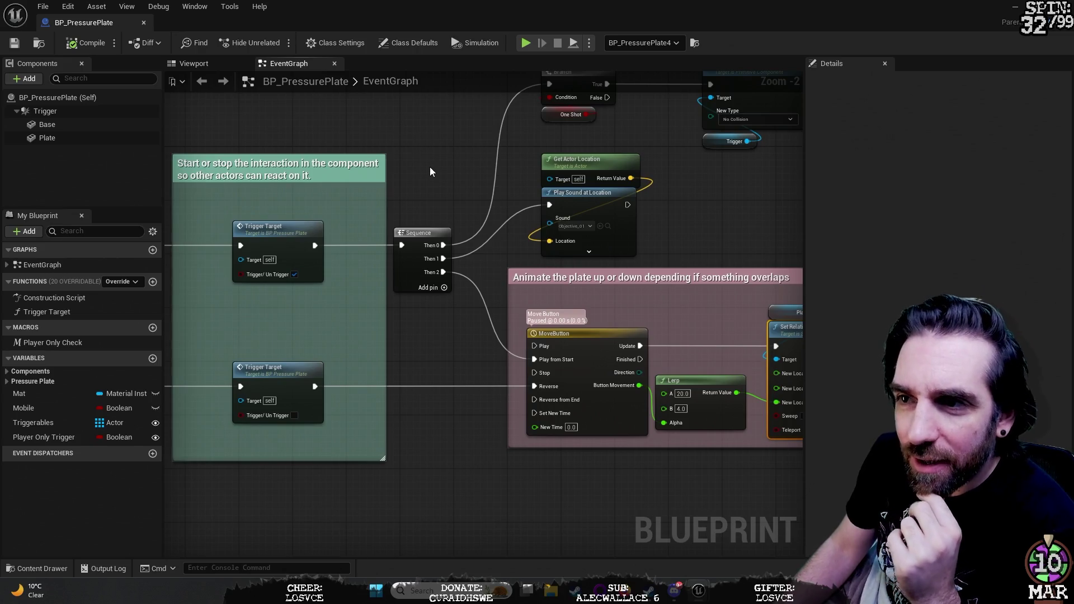
pyautogui.moveTo(445, 161)
pyautogui.mouseDown()
pyautogui.moveTo(389, 178)
pyautogui.moveTo(350, 211)
pyautogui.moveTo(350, 164)
pyautogui.mouseUp()
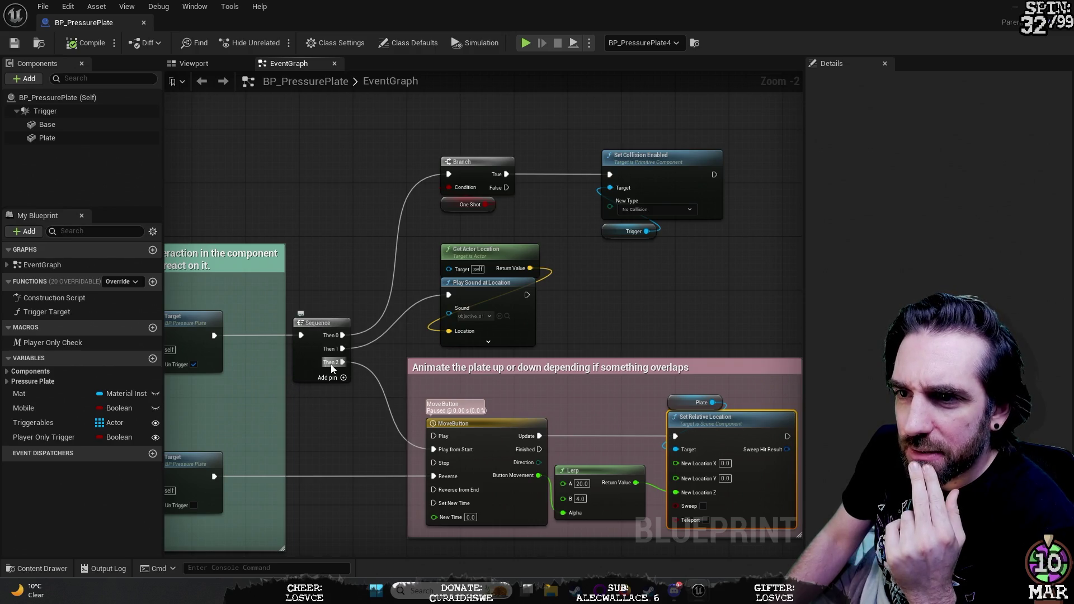
pyautogui.moveTo(307, 401)
pyautogui.mouseDown()
pyautogui.moveTo(341, 434)
pyautogui.moveTo(483, 381)
pyautogui.mouseUp()
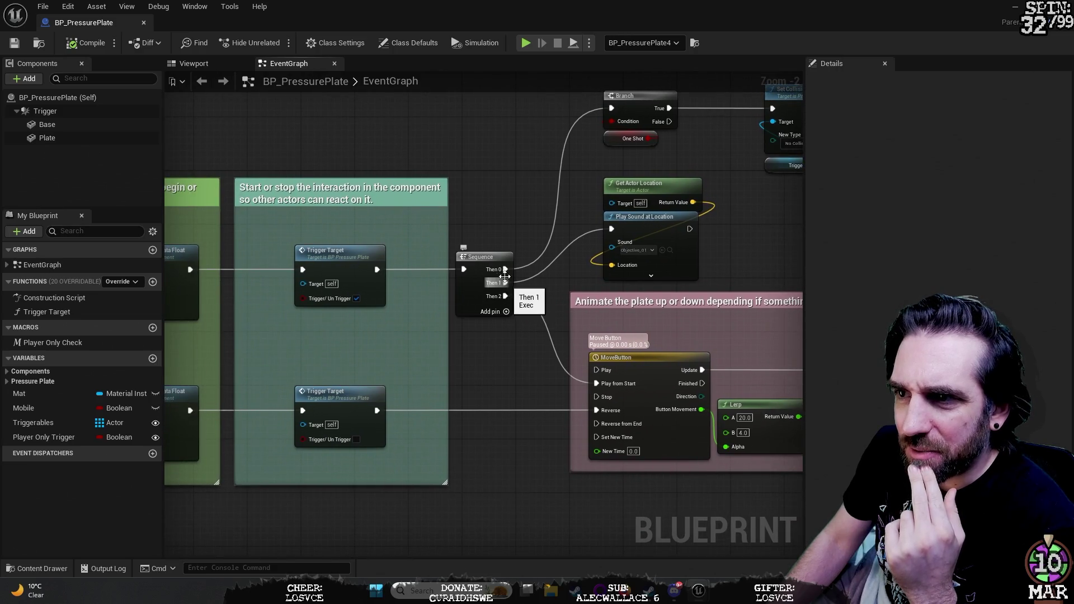
pyautogui.moveTo(486, 365)
pyautogui.mouseDown()
pyautogui.moveTo(515, 317)
pyautogui.moveTo(622, 243)
pyautogui.mouseUp()
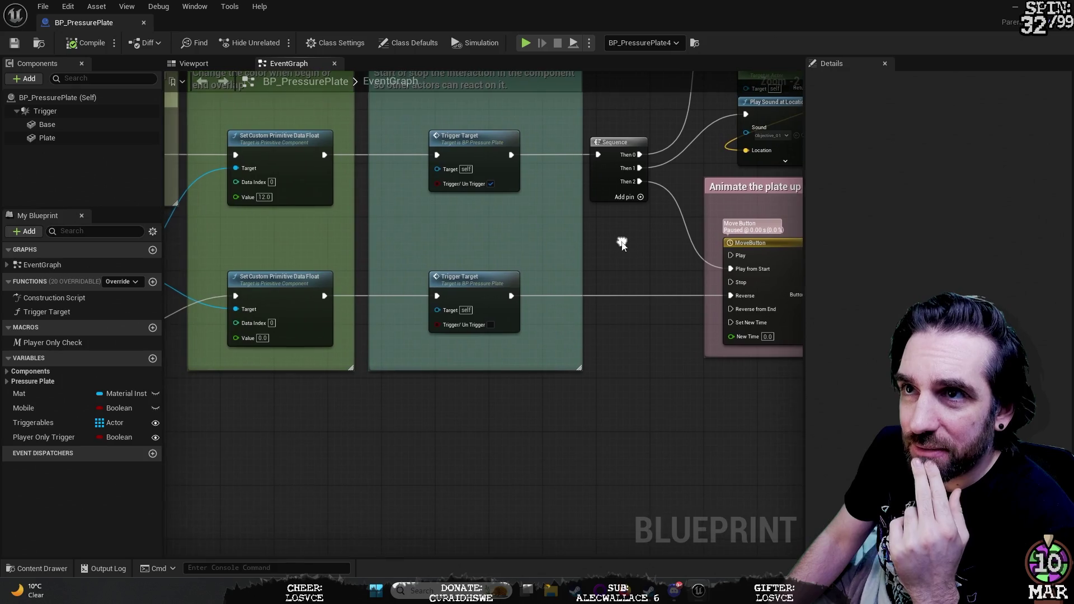
pyautogui.moveTo(393, 402)
pyautogui.mouseDown()
pyautogui.moveTo(418, 418)
pyautogui.moveTo(431, 448)
pyautogui.mouseUp()
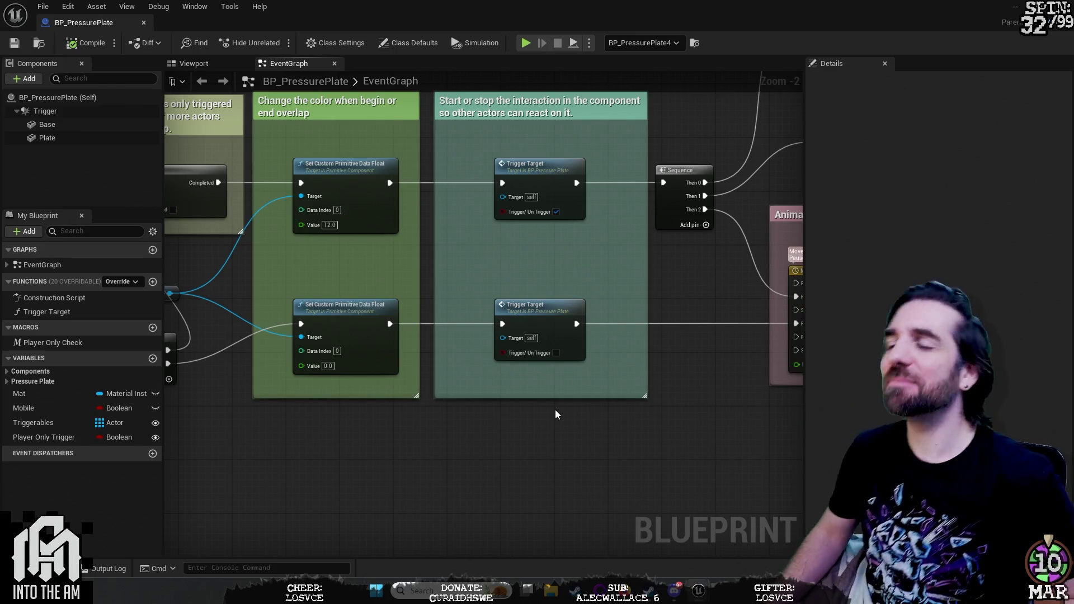
pyautogui.moveTo(652, 398)
pyautogui.mouseDown()
pyautogui.moveTo(588, 446)
pyautogui.moveTo(716, 254)
pyautogui.moveTo(603, 328)
pyautogui.moveTo(556, 343)
pyautogui.moveTo(644, 287)
pyautogui.moveTo(504, 312)
pyautogui.moveTo(495, 297)
pyautogui.moveTo(522, 259)
pyautogui.moveTo(636, 245)
pyautogui.mouseUp()
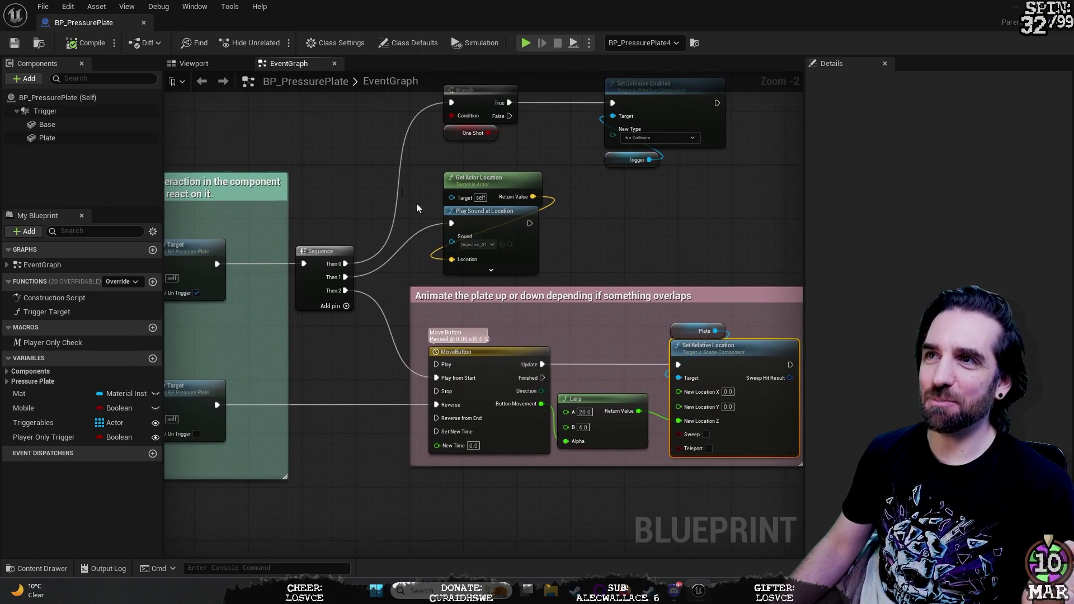
pyautogui.moveTo(324, 143); pyautogui.dragTo(582, 168)
pyautogui.scroll(-1, 564, 308)
pyautogui.scroll(-1, 569, 469)
pyautogui.moveTo(569, 469)
pyautogui.mouseDown()
pyautogui.moveTo(460, 465)
pyautogui.moveTo(549, 275)
pyautogui.mouseUp()
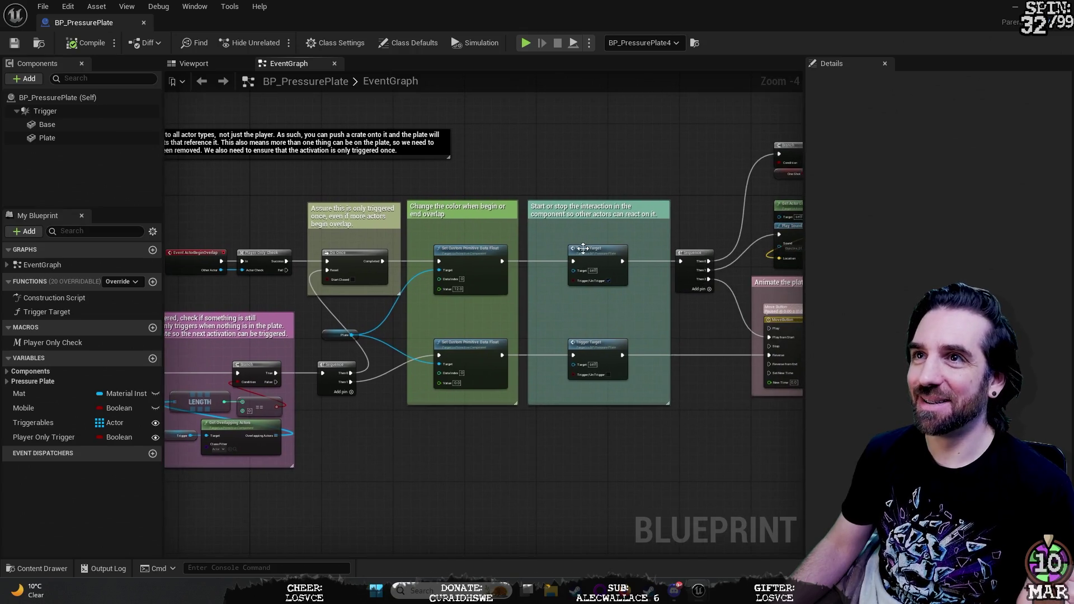
pyautogui.scroll(4, 625, 414)
pyautogui.moveTo(740, 304)
pyautogui.mouseDown()
pyautogui.moveTo(629, 455)
pyautogui.moveTo(552, 496)
pyautogui.moveTo(537, 487)
pyautogui.mouseUp()
pyautogui.moveTo(515, 386)
pyautogui.mouseDown()
pyautogui.moveTo(547, 361)
pyautogui.moveTo(486, 395)
pyautogui.mouseUp()
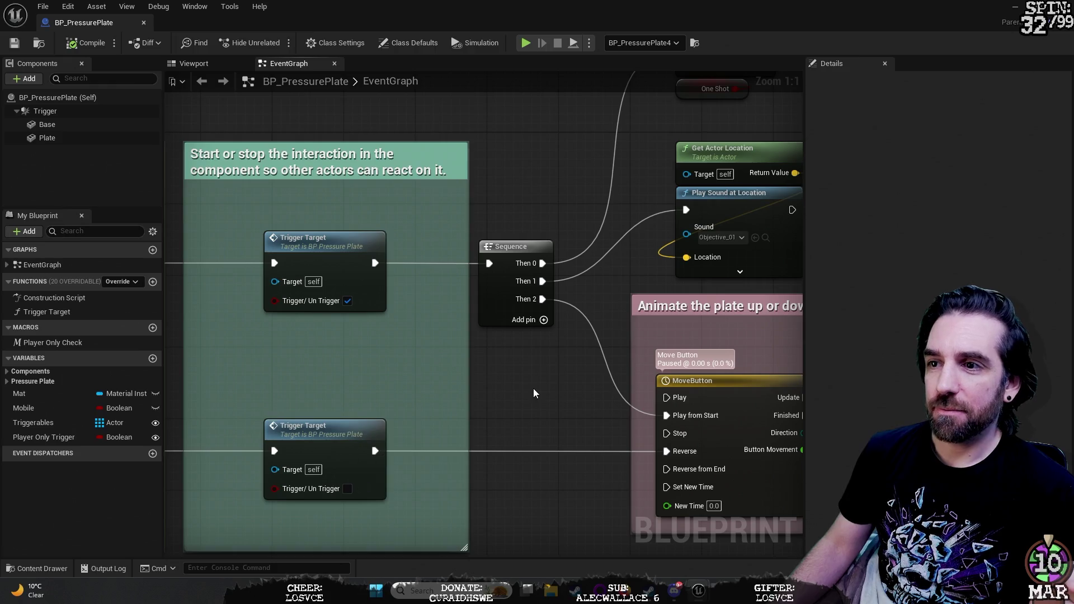
pyautogui.scroll(-6, 532, 385)
pyautogui.moveTo(404, 491); pyautogui.dragTo(444, 449)
pyautogui.scroll(2, 496, 408)
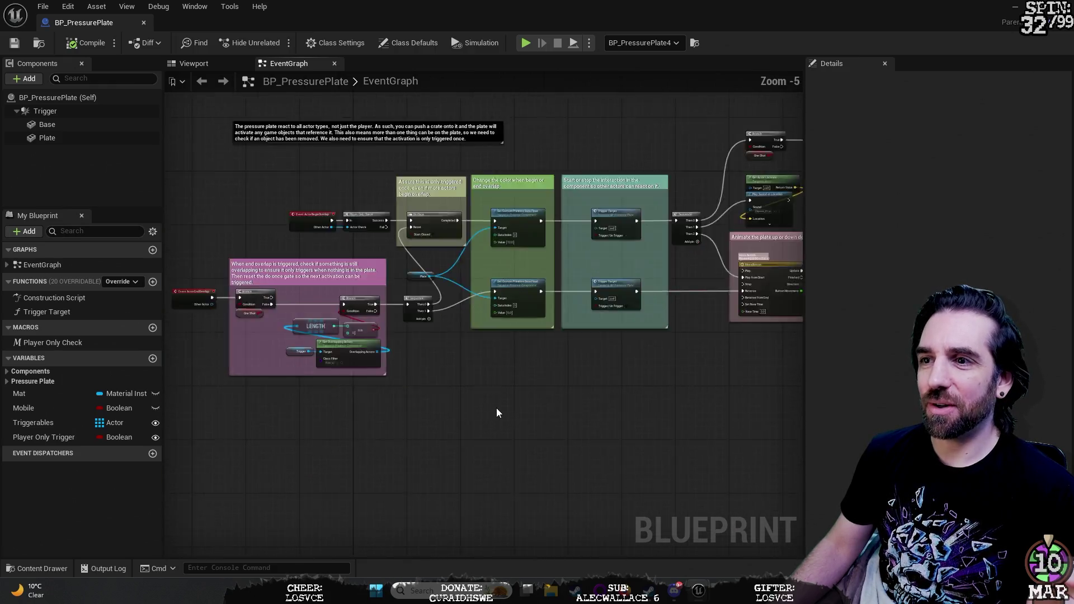
pyautogui.moveTo(546, 369); pyautogui.dragTo(337, 467)
pyautogui.scroll(-1, 338, 467)
pyautogui.moveTo(511, 427)
pyautogui.mouseDown()
pyautogui.moveTo(440, 479)
pyautogui.moveTo(522, 483)
pyautogui.moveTo(525, 526)
pyautogui.moveTo(521, 498)
pyautogui.moveTo(573, 434)
pyautogui.mouseUp()
pyautogui.scroll(1, 449, 473)
pyautogui.moveTo(478, 451)
pyautogui.mouseDown()
pyautogui.moveTo(413, 446)
pyautogui.moveTo(538, 446)
pyautogui.moveTo(697, 403)
pyautogui.mouseUp()
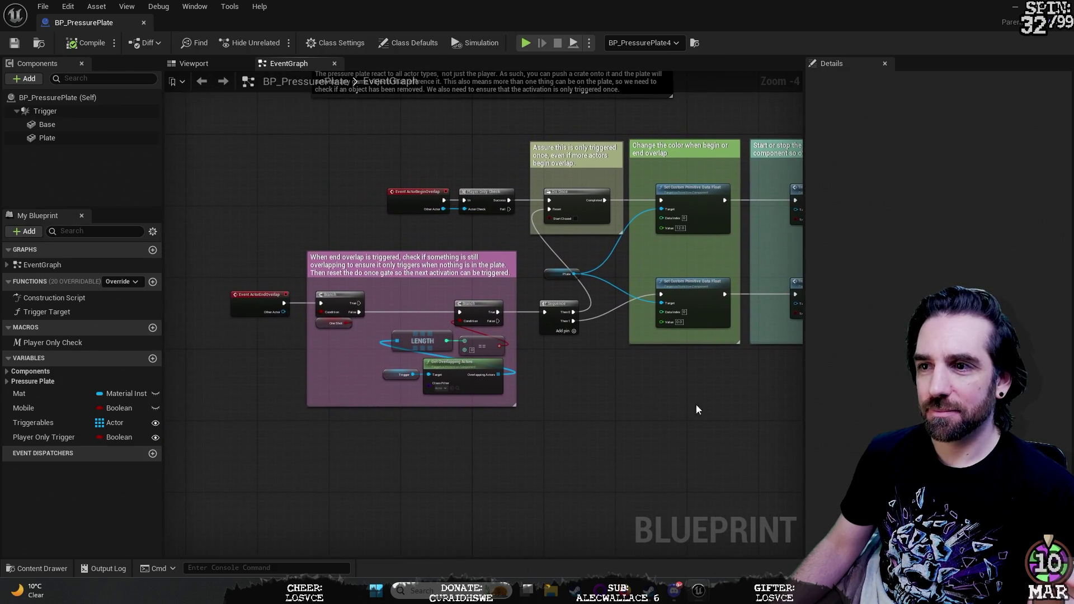
pyautogui.moveTo(471, 331)
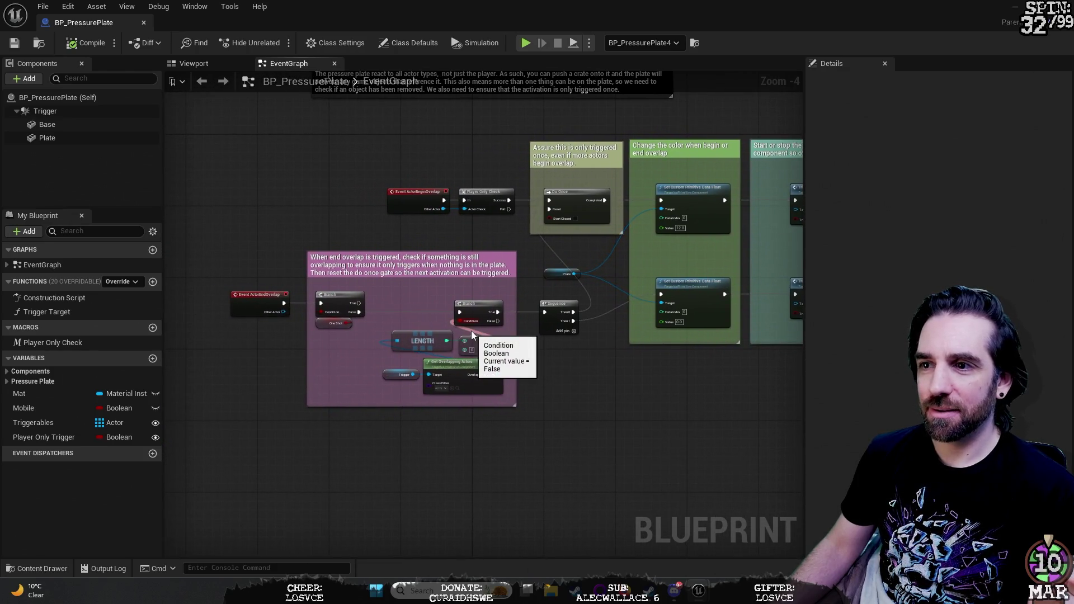
pyautogui.moveTo(548, 343)
pyautogui.mouseDown()
pyautogui.moveTo(636, 431)
pyautogui.moveTo(384, 468)
pyautogui.moveTo(450, 481)
pyautogui.moveTo(311, 361)
pyautogui.mouseUp()
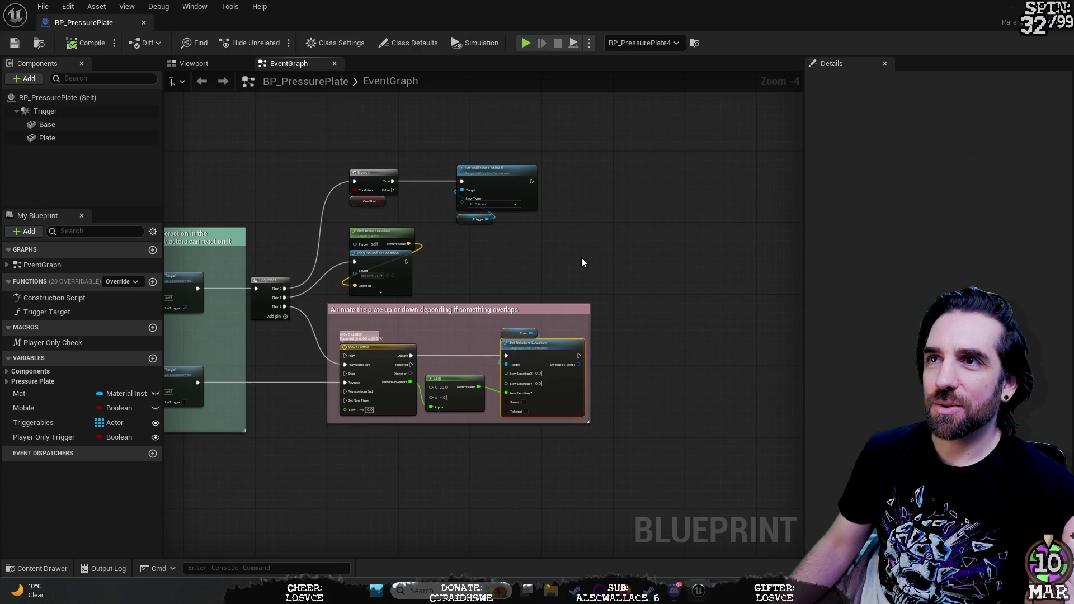
pyautogui.moveTo(583, 255); pyautogui.dragTo(659, 247)
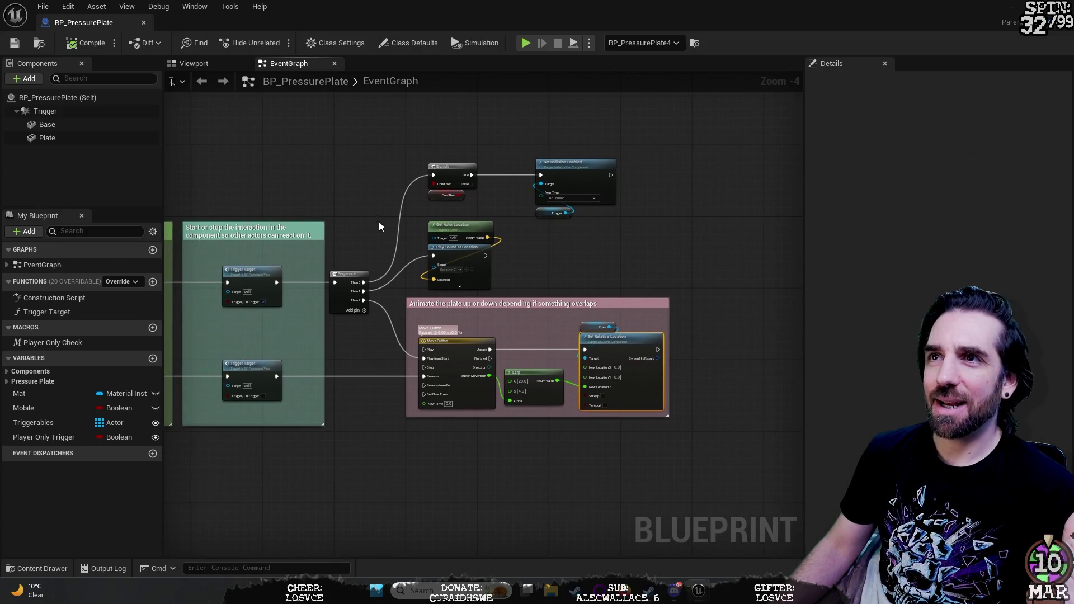
pyautogui.moveTo(352, 189)
pyautogui.mouseDown()
pyautogui.moveTo(431, 209)
pyautogui.moveTo(431, 224)
pyautogui.moveTo(480, 211)
pyautogui.mouseUp()
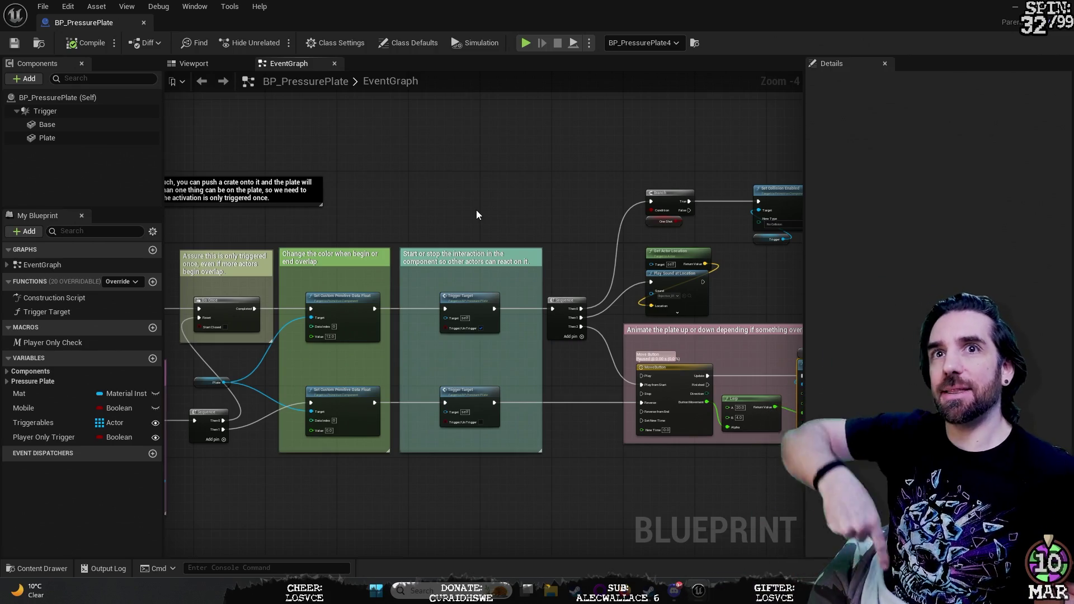
pyautogui.moveTo(556, 195); pyautogui.dragTo(278, 214)
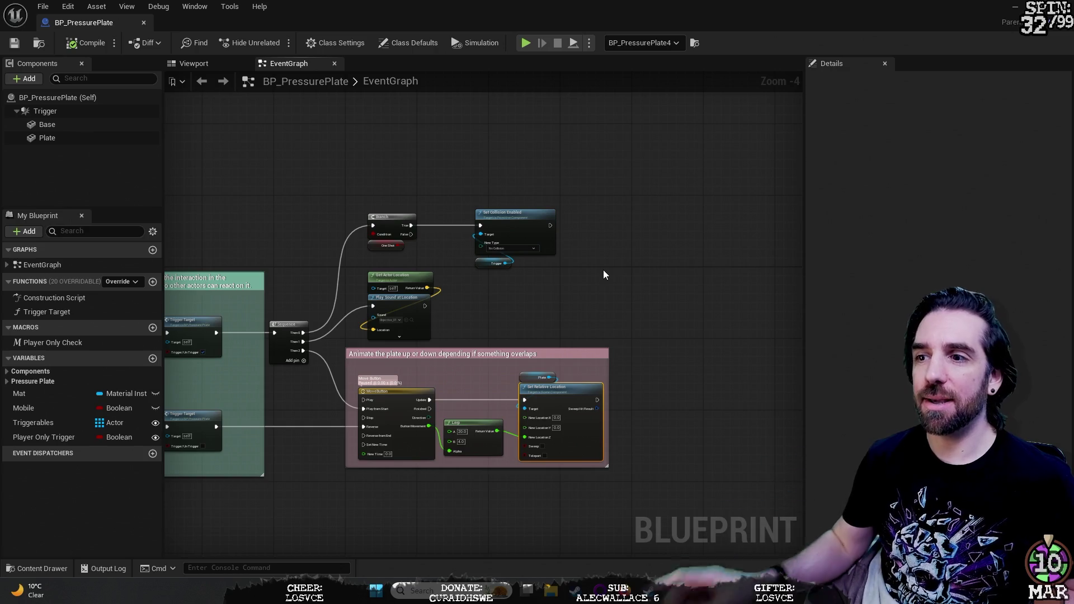
pyautogui.scroll(1, 573, 282)
pyautogui.moveTo(539, 274); pyautogui.dragTo(587, 213)
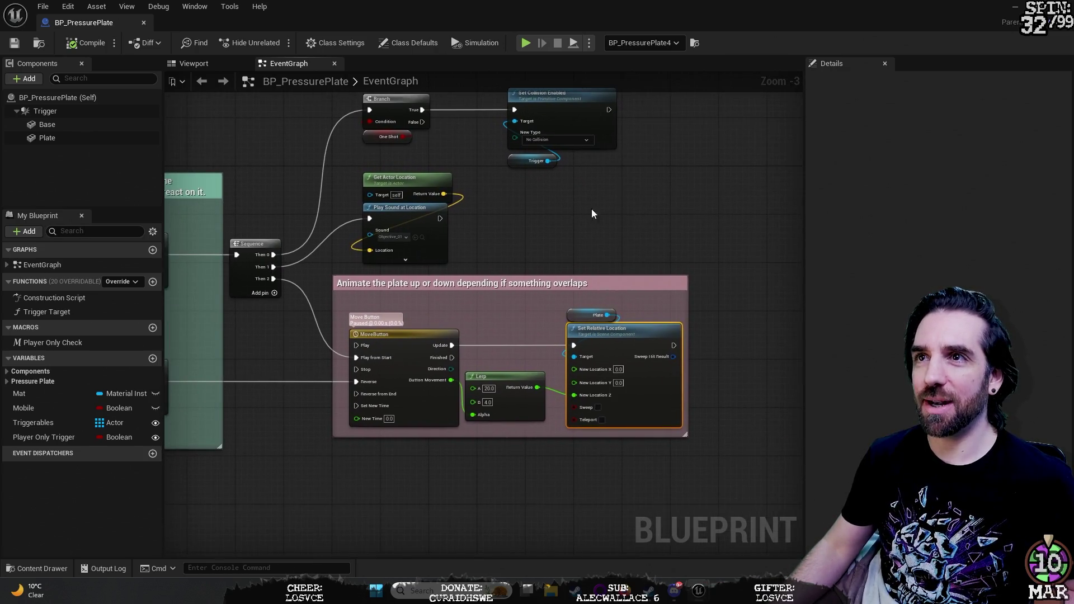
pyautogui.moveTo(686, 209)
pyautogui.mouseDown()
pyautogui.moveTo(518, 233)
pyautogui.moveTo(541, 194)
pyautogui.moveTo(617, 133)
pyautogui.mouseUp()
pyautogui.scroll(1, 531, 238)
pyautogui.scroll(3, 539, 195)
pyautogui.scroll(-1, 539, 194)
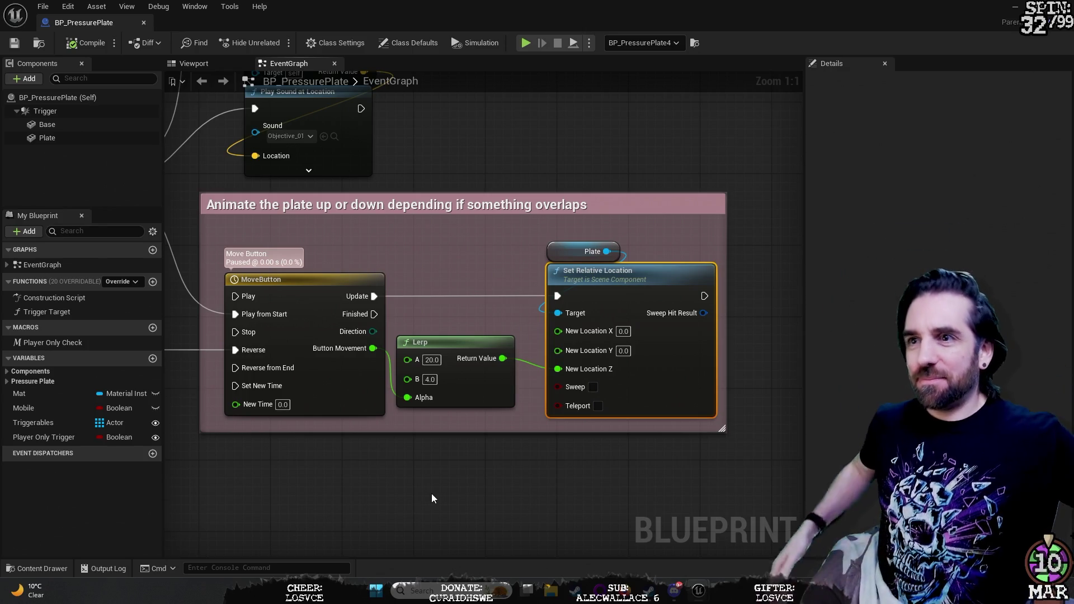
pyautogui.scroll(-2, 417, 473)
pyautogui.moveTo(412, 476)
pyautogui.mouseDown()
pyautogui.moveTo(568, 393)
pyautogui.moveTo(422, 413)
pyautogui.moveTo(546, 476)
pyautogui.moveTo(505, 495)
pyautogui.moveTo(619, 469)
pyautogui.moveTo(540, 508)
pyautogui.mouseUp()
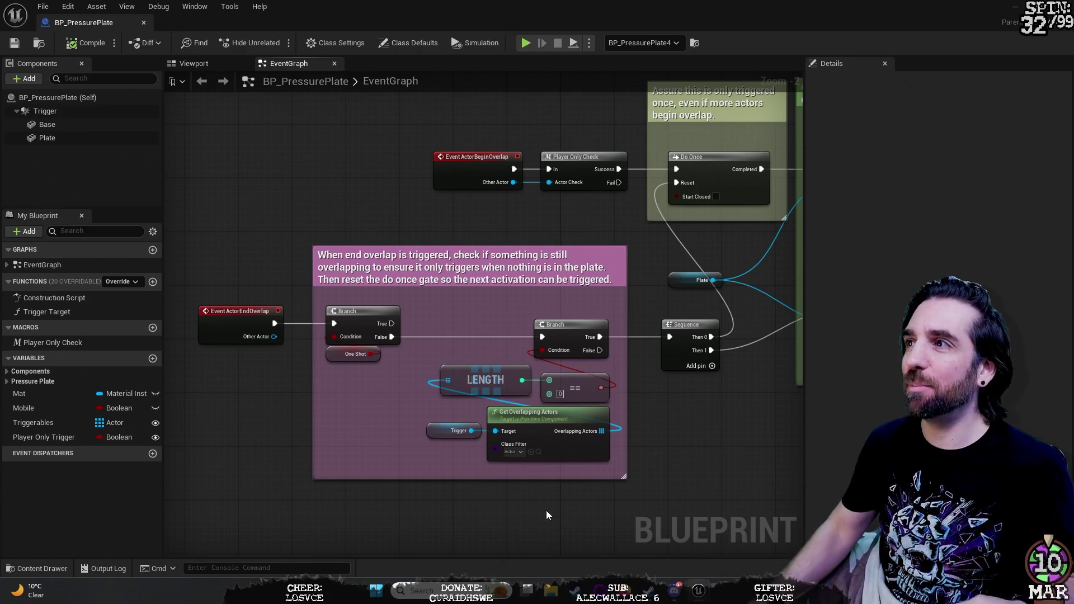
pyautogui.click(1007, 6)
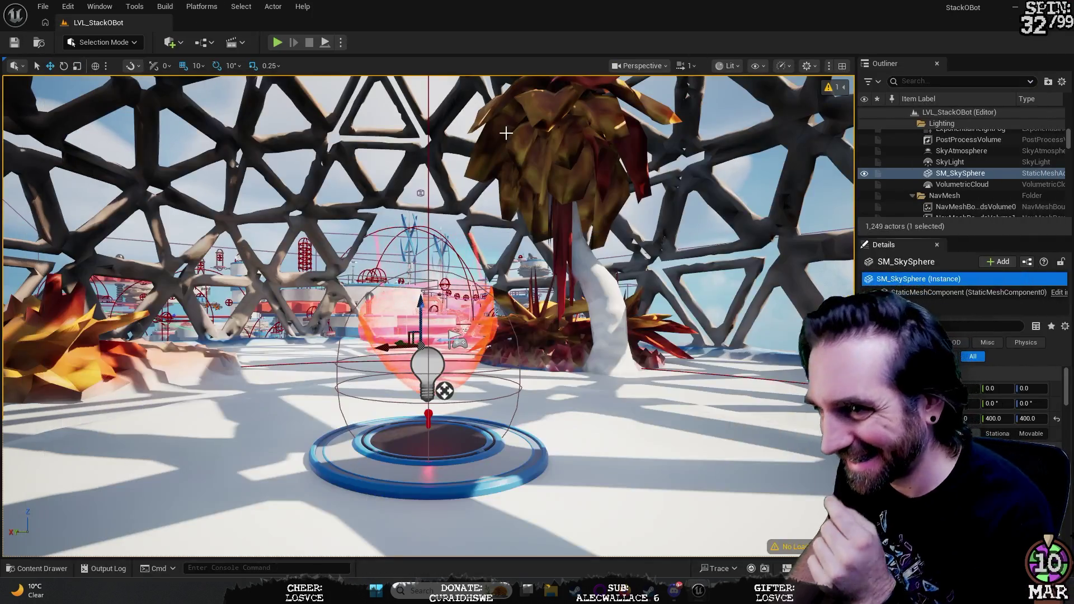
pyautogui.rightClick(605, 315)
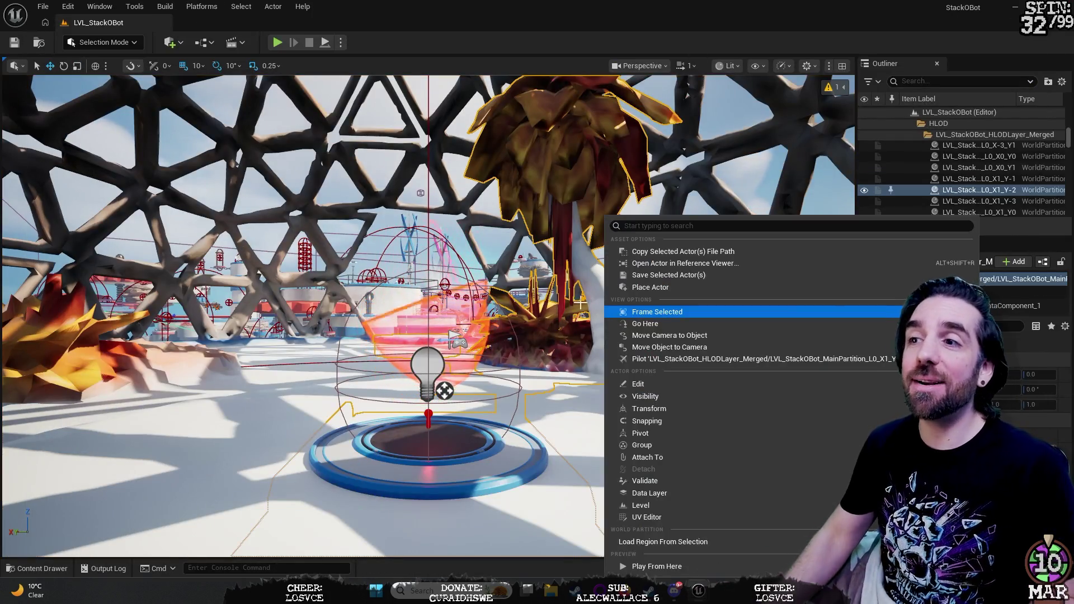
pyautogui.click(590, 26)
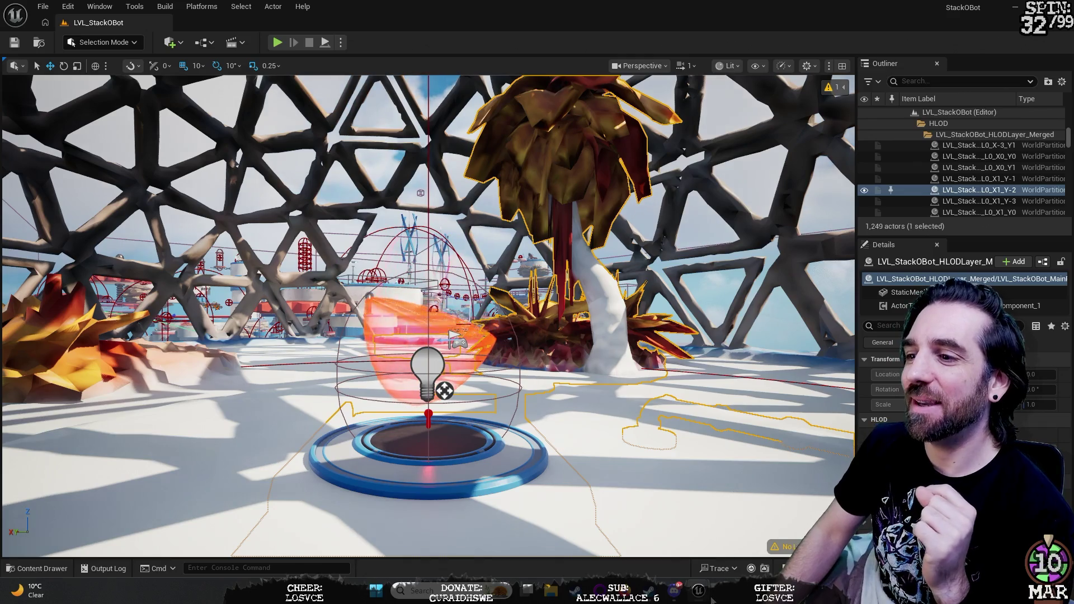
pyautogui.moveTo(699, 591)
pyautogui.click(781, 550)
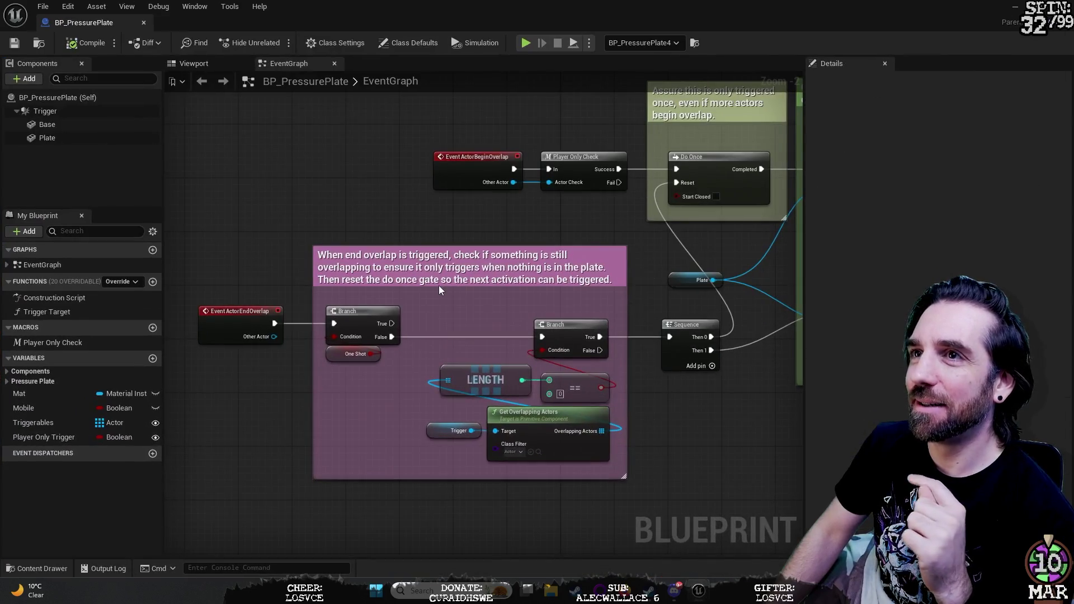
# Step: Pan and zoom past the plate animation and Sequence nodes to the 'Change the color' block
pyautogui.moveTo(346, 177)
pyautogui.mouseDown()
pyautogui.moveTo(315, 140)
pyautogui.moveTo(429, 144)
pyautogui.moveTo(400, 233)
pyautogui.moveTo(350, 233)
pyautogui.moveTo(320, 206)
pyautogui.mouseUp()
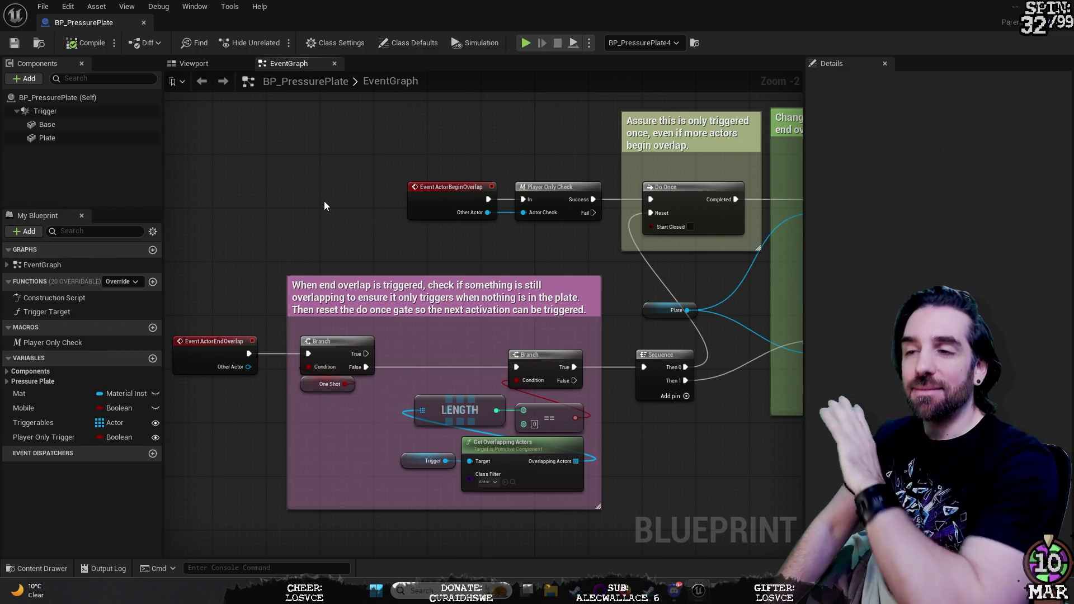
pyautogui.moveTo(730, 437)
pyautogui.mouseDown()
pyautogui.moveTo(615, 394)
pyautogui.moveTo(410, 377)
pyautogui.moveTo(435, 376)
pyautogui.moveTo(348, 448)
pyautogui.moveTo(477, 475)
pyautogui.mouseUp()
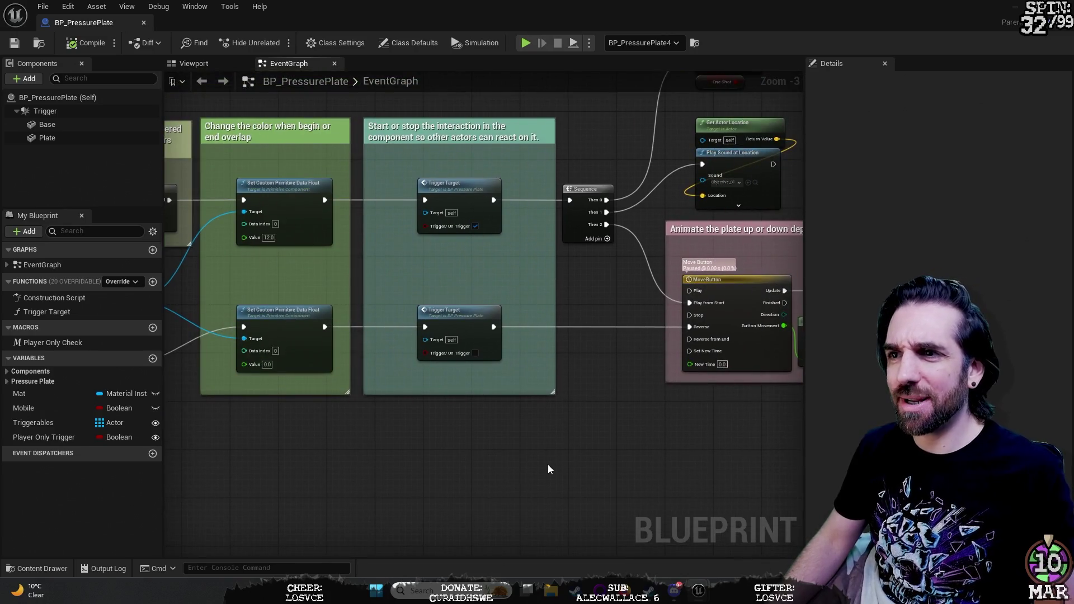
pyautogui.moveTo(642, 422); pyautogui.dragTo(551, 451)
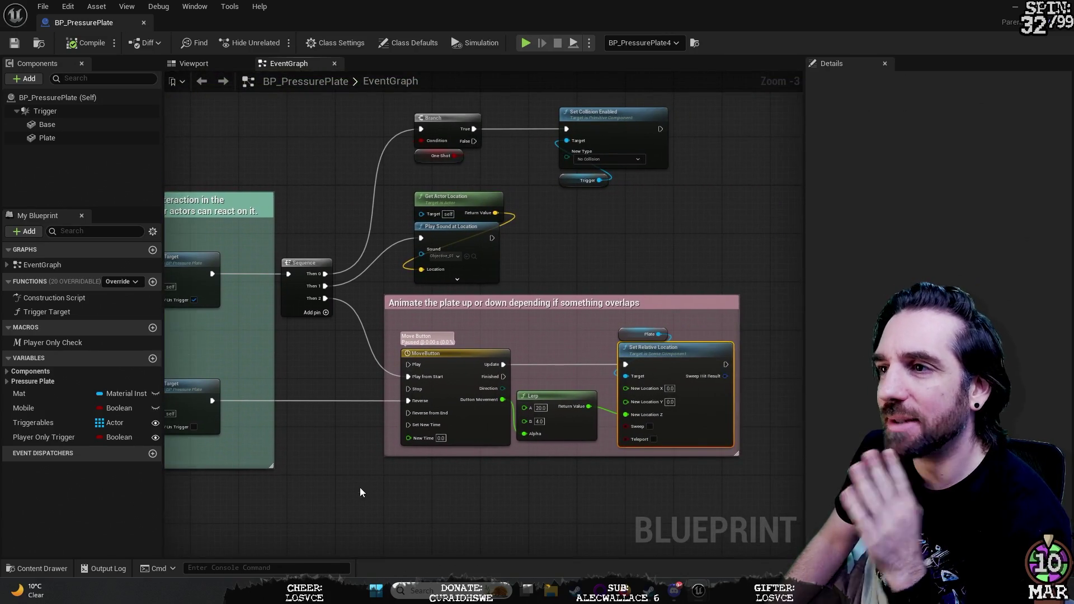
pyautogui.moveTo(744, 234)
pyautogui.mouseDown()
pyautogui.moveTo(633, 280)
pyautogui.moveTo(678, 270)
pyautogui.mouseUp()
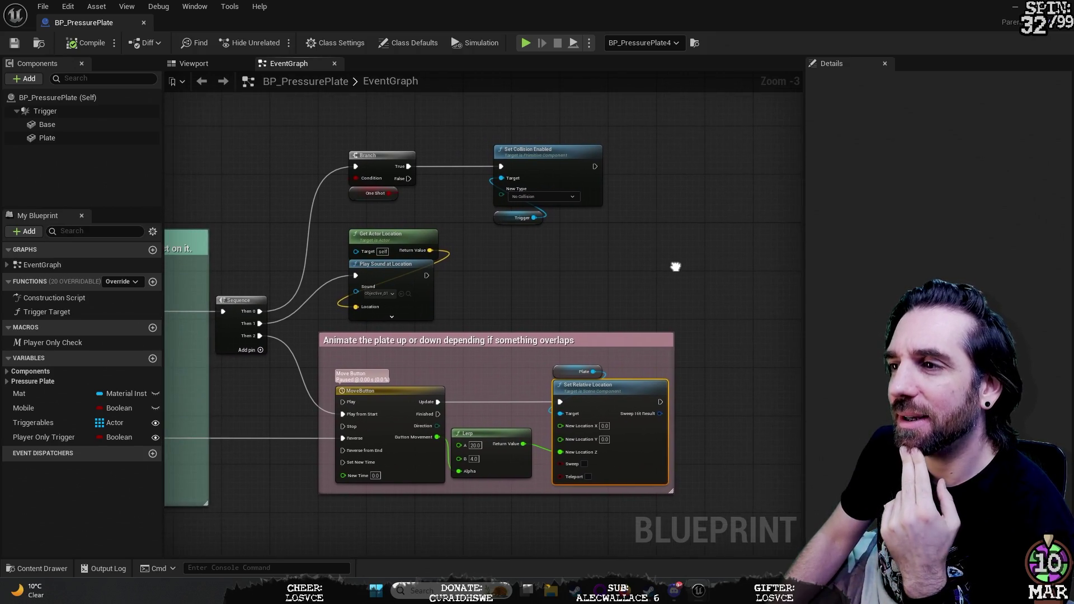
pyautogui.scroll(3, 600, 265)
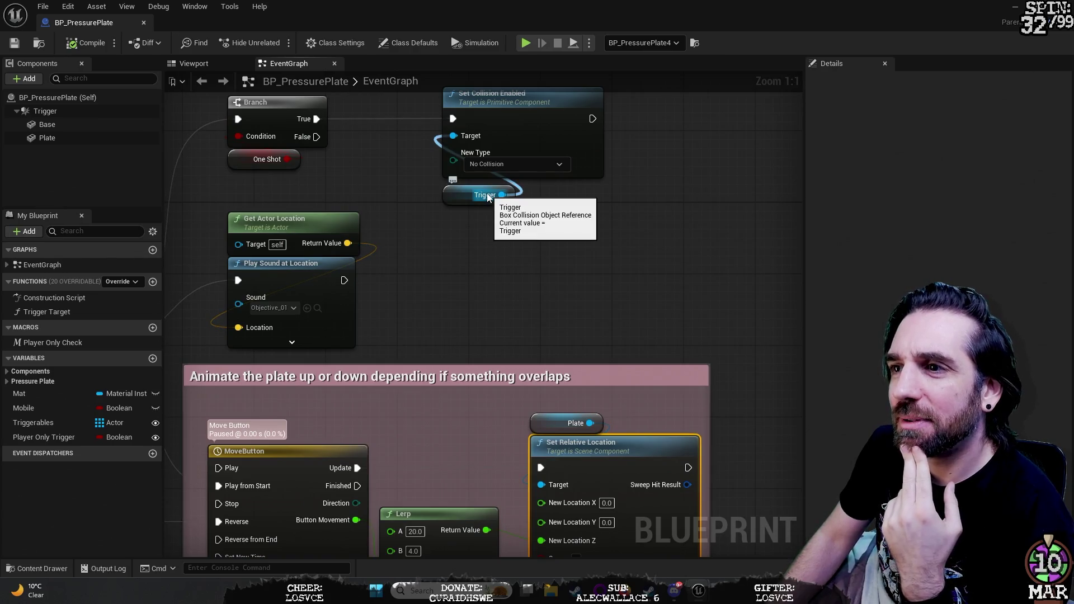
pyautogui.moveTo(467, 299)
pyautogui.mouseDown()
pyautogui.moveTo(606, 235)
pyautogui.moveTo(617, 211)
pyautogui.moveTo(464, 170)
pyautogui.moveTo(495, 150)
pyautogui.mouseUp()
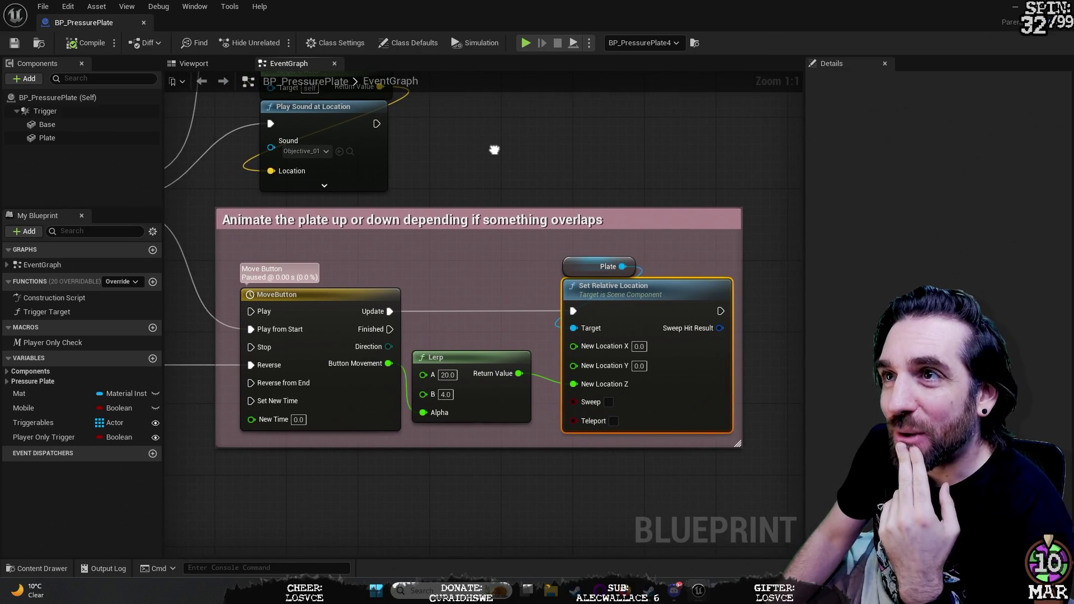
pyautogui.moveTo(495, 149)
pyautogui.mouseDown()
pyautogui.moveTo(476, 154)
pyautogui.moveTo(432, 211)
pyautogui.moveTo(512, 266)
pyautogui.mouseUp()
pyautogui.moveTo(240, 179)
pyautogui.mouseDown()
pyautogui.moveTo(279, 185)
pyautogui.moveTo(474, 157)
pyautogui.moveTo(554, 180)
pyautogui.moveTo(685, 174)
pyautogui.mouseUp()
pyautogui.moveTo(229, 122); pyautogui.dragTo(618, 104)
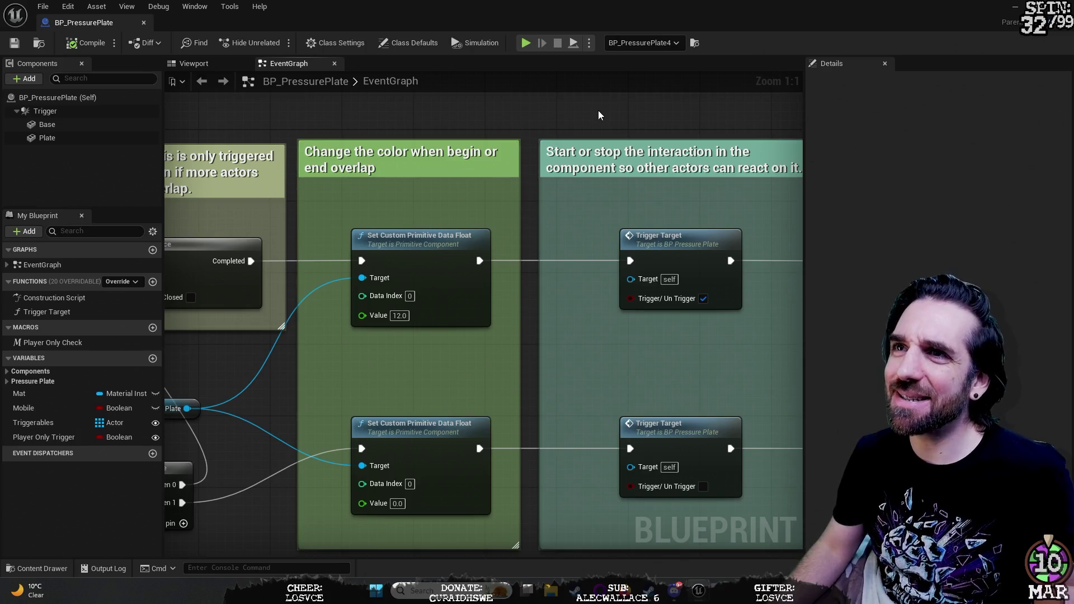
# Step: Pan across the Do Once, end-overlap Branch, Get Overlapping Actors and Trigger Target nodes
pyautogui.moveTo(495, 192); pyautogui.dragTo(582, 162)
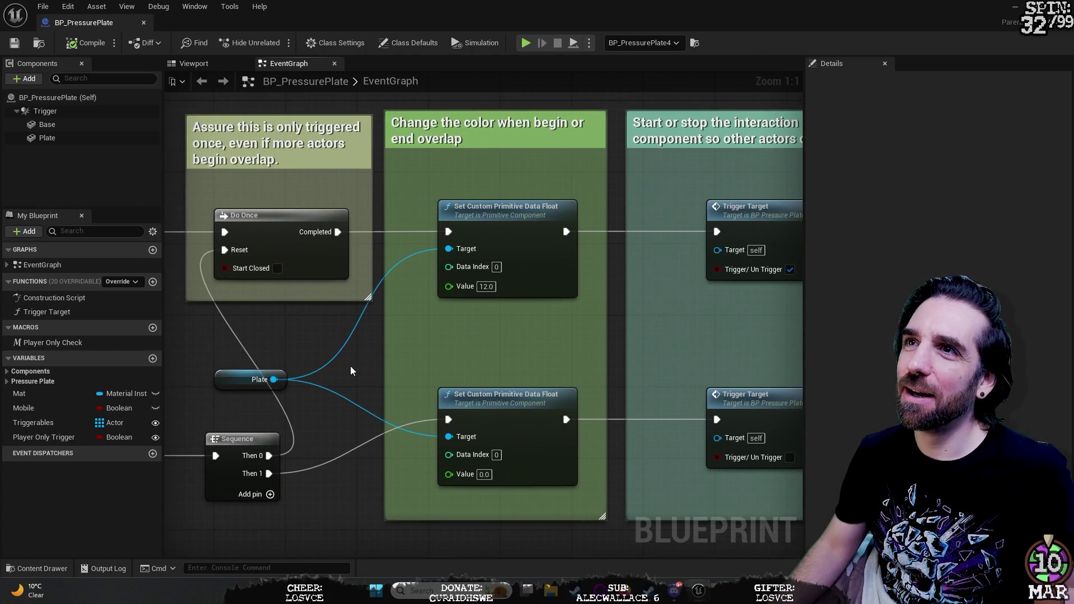
pyautogui.moveTo(329, 471)
pyautogui.mouseDown()
pyautogui.moveTo(392, 480)
pyautogui.moveTo(651, 367)
pyautogui.moveTo(755, 355)
pyautogui.moveTo(374, 539)
pyautogui.moveTo(192, 491)
pyautogui.mouseUp()
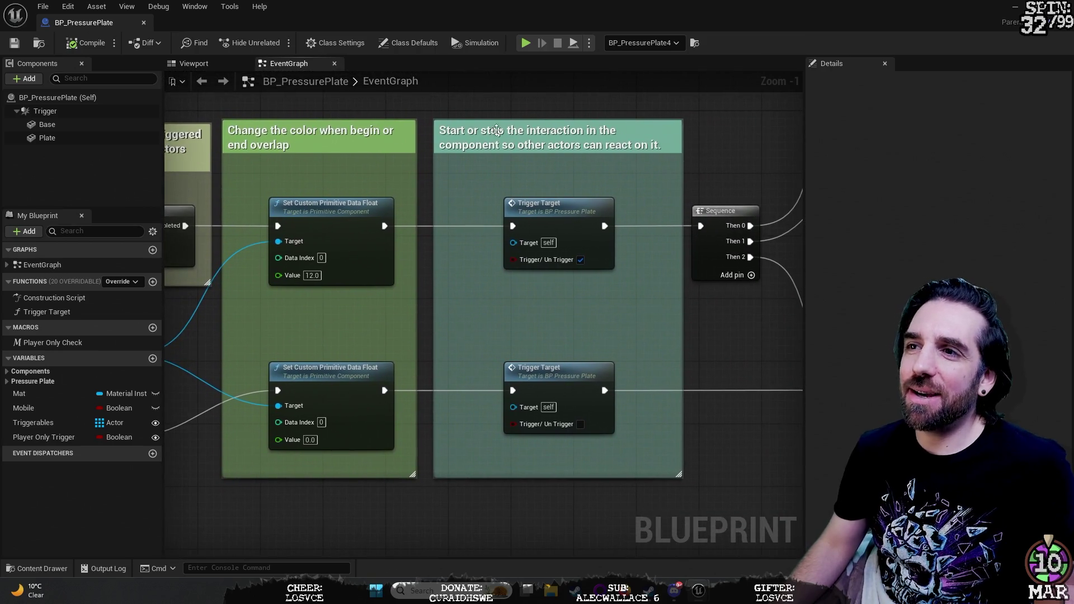
pyautogui.moveTo(422, 118); pyautogui.dragTo(392, 235)
pyautogui.moveTo(419, 192)
pyautogui.mouseDown()
pyautogui.moveTo(367, 179)
pyautogui.moveTo(725, 171)
pyautogui.mouseUp()
# Step: Pan back to the Play Sound, MoveButton and 'Animate the plate' section
pyautogui.moveTo(826, 168)
pyautogui.mouseDown()
pyautogui.moveTo(430, 168)
pyautogui.moveTo(345, 204)
pyautogui.moveTo(210, 179)
pyautogui.mouseUp()
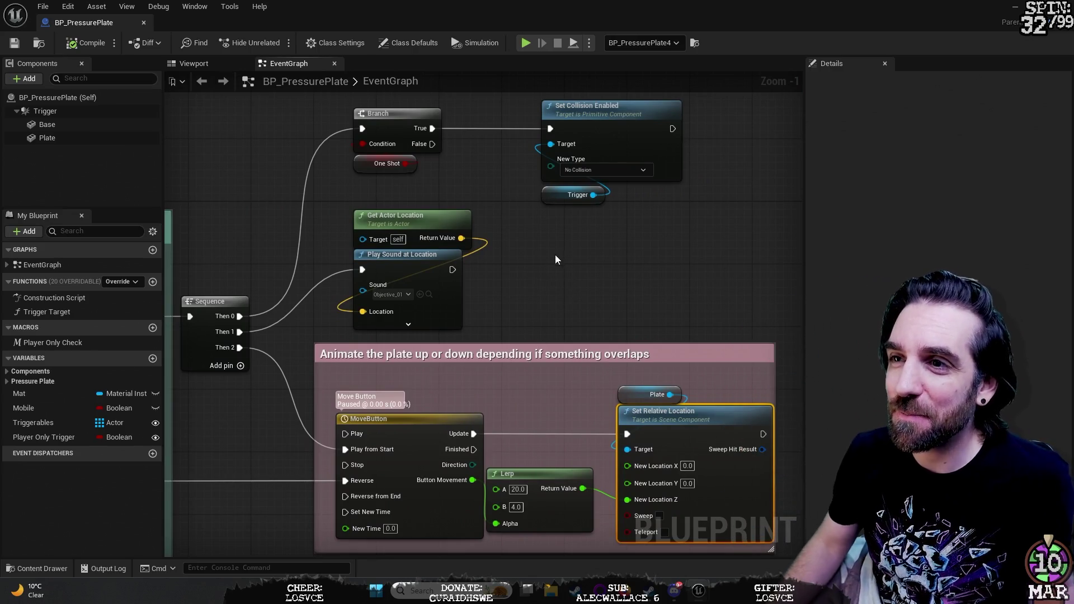
pyautogui.moveTo(556, 254); pyautogui.dragTo(592, 290)
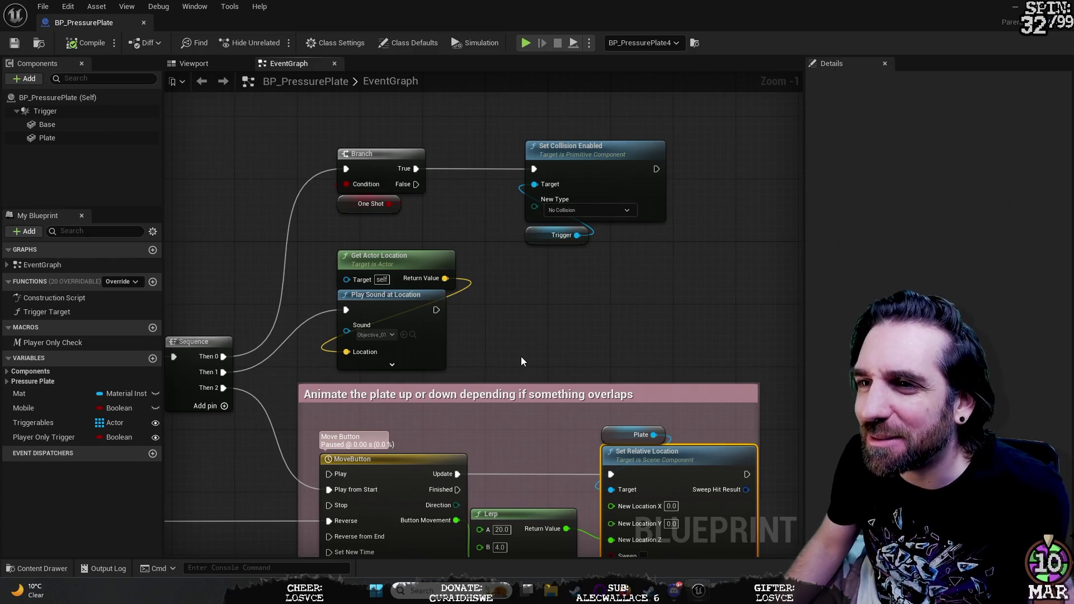
pyautogui.moveTo(521, 357); pyautogui.dragTo(516, 280)
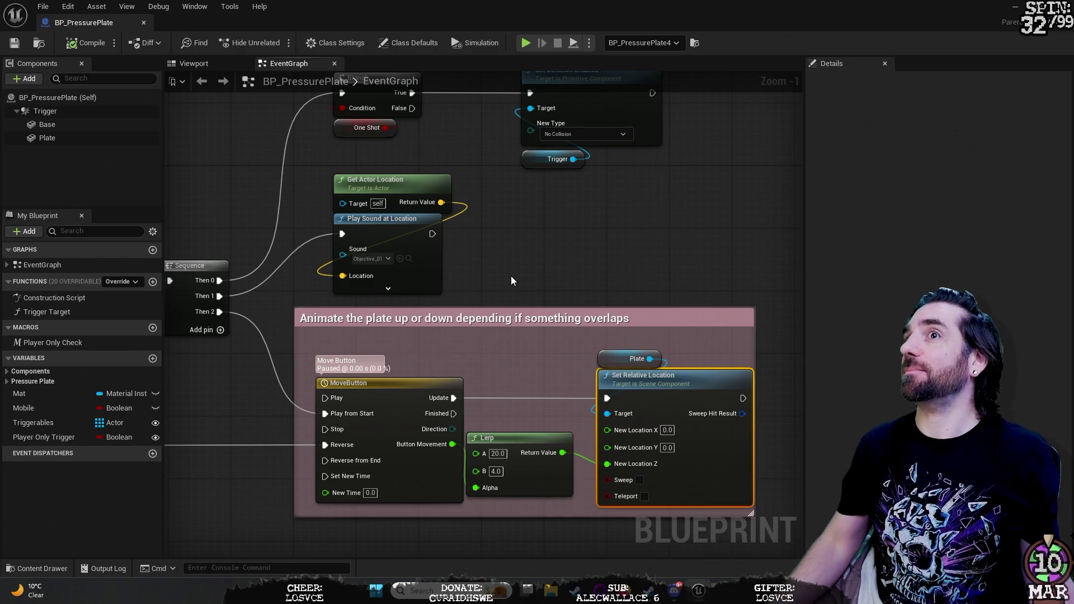
pyautogui.moveTo(549, 259)
pyautogui.mouseDown()
pyautogui.moveTo(585, 262)
pyautogui.moveTo(622, 295)
pyautogui.mouseUp()
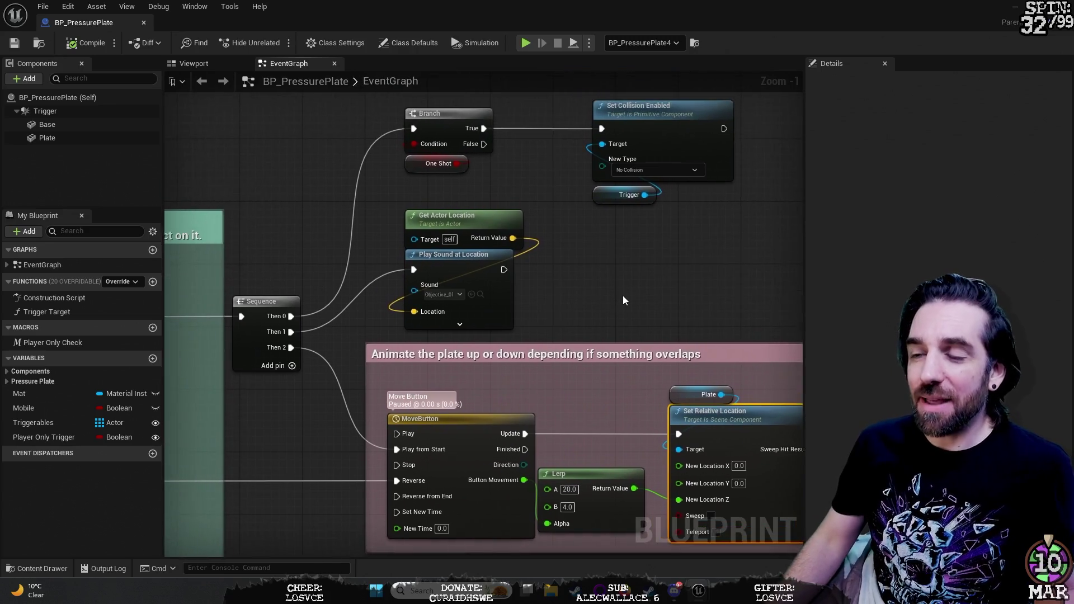
# Step: Zoom out over the whole graph, then close in on the Do Once, colour-change and begin-overlap nodes
pyautogui.scroll(-6, 616, 295)
pyautogui.scroll(3, 577, 397)
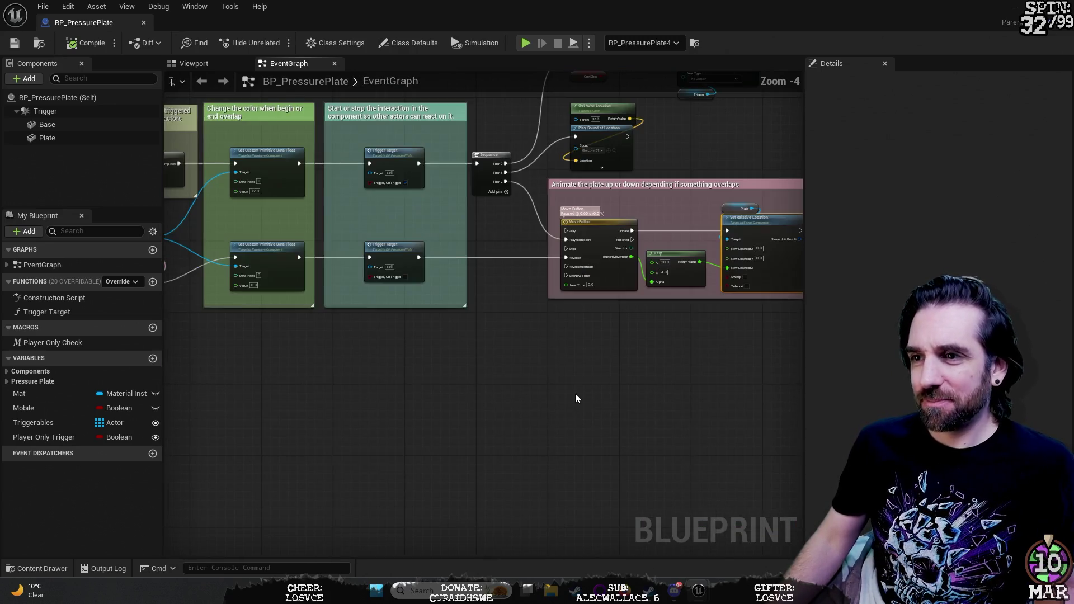
pyautogui.moveTo(427, 376)
pyautogui.mouseDown()
pyautogui.moveTo(482, 444)
pyautogui.moveTo(613, 462)
pyautogui.mouseUp()
pyautogui.scroll(1, 609, 459)
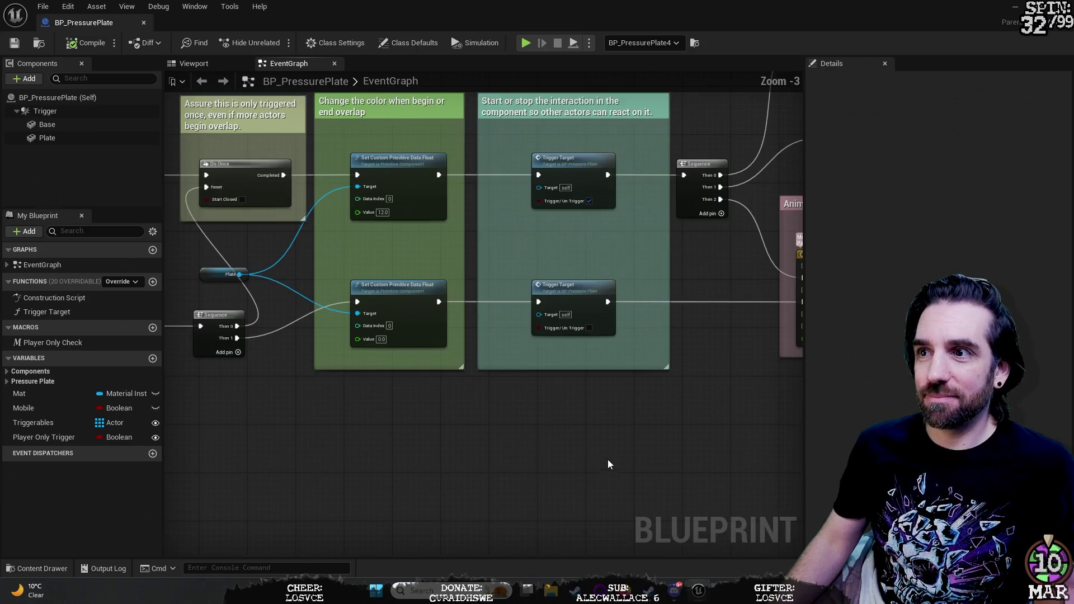
pyautogui.moveTo(444, 448)
pyautogui.mouseDown()
pyautogui.moveTo(525, 503)
pyautogui.moveTo(791, 450)
pyautogui.mouseUp()
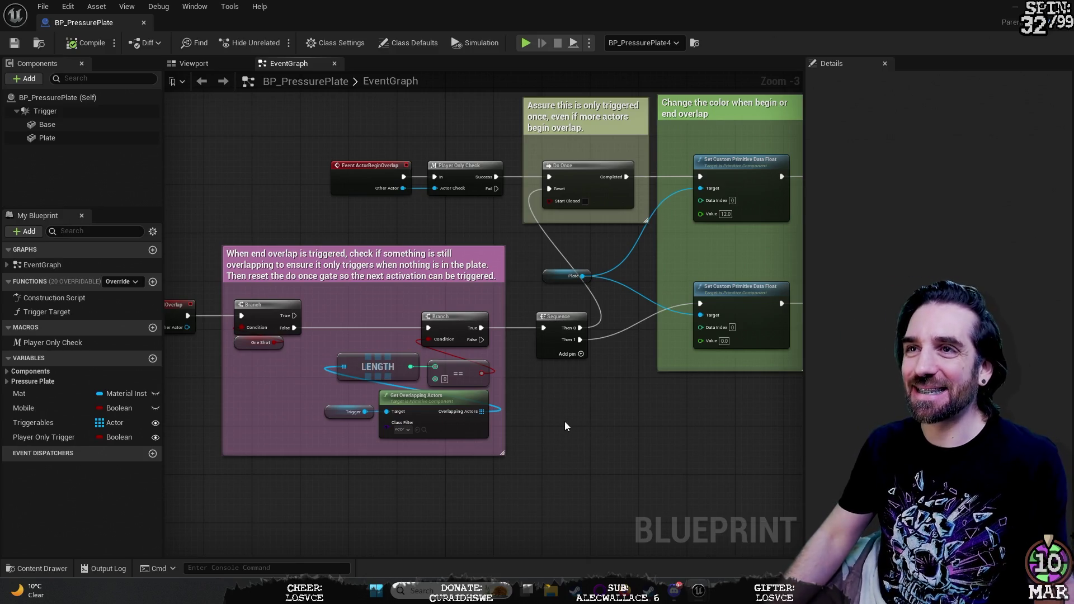
pyautogui.scroll(1, 563, 425)
pyautogui.moveTo(559, 435)
pyautogui.mouseDown()
pyautogui.moveTo(710, 363)
pyautogui.moveTo(692, 418)
pyautogui.mouseUp()
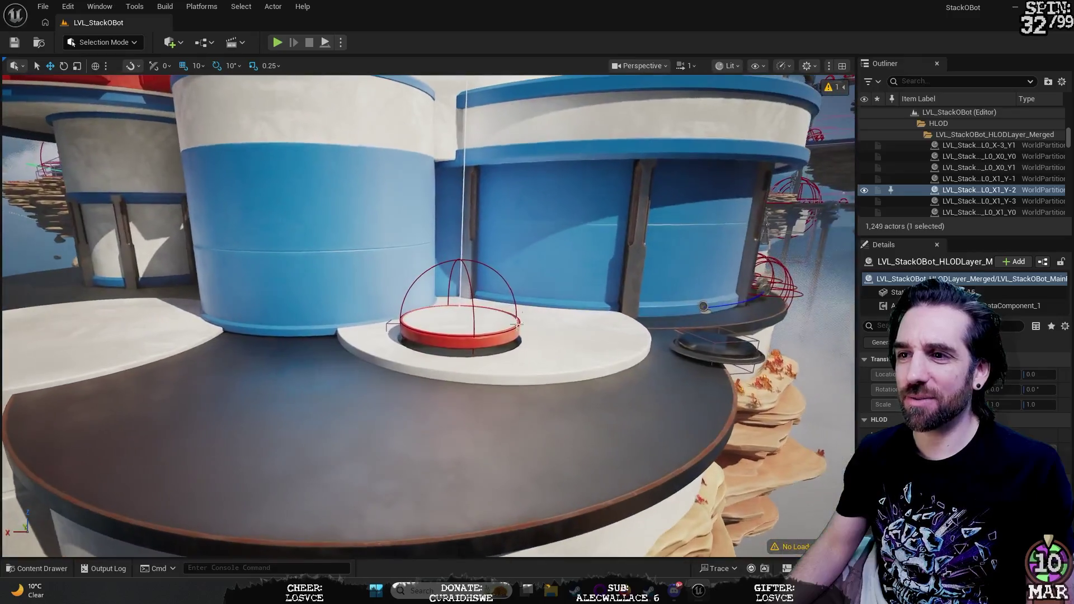
pyautogui.scroll(5, 596, 321)
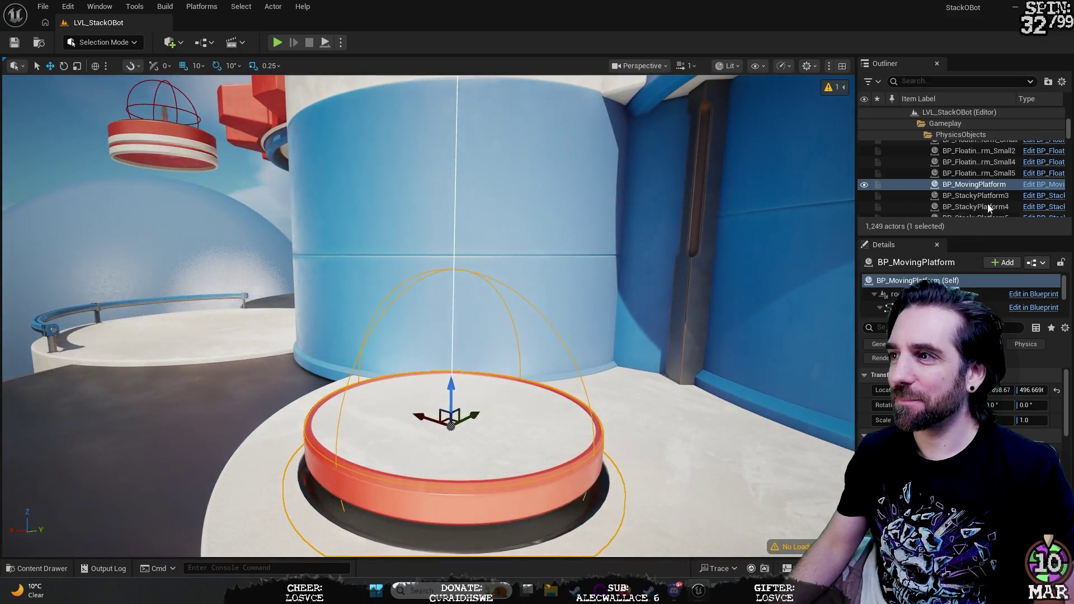
# Step: Open BP_MovingPlatform in the Blueprint editor and frame its Construction Script nodes
pyautogui.click(1034, 184)
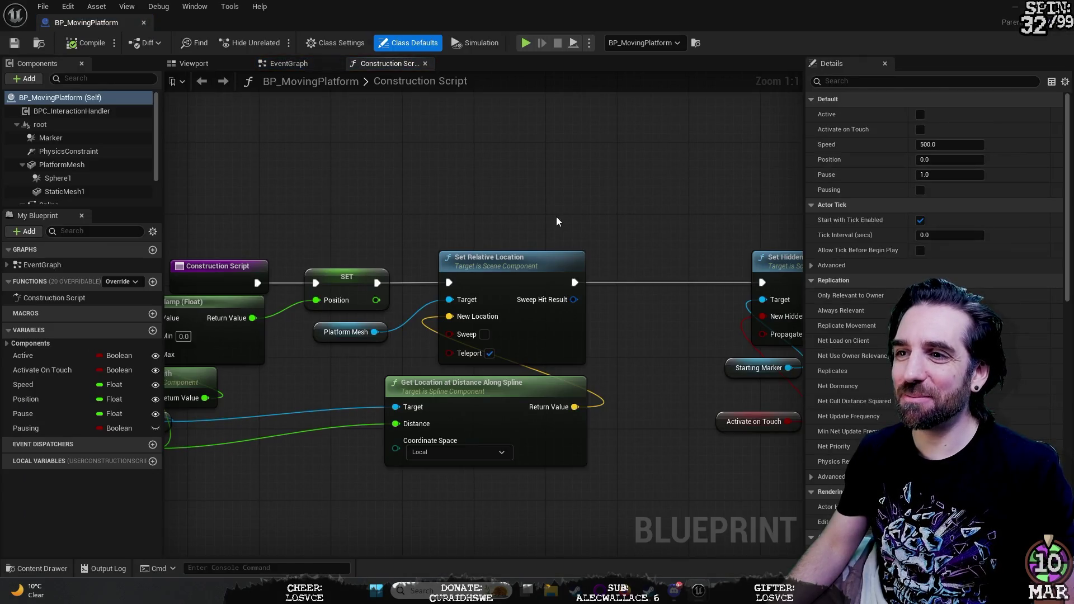
pyautogui.rightClick(557, 217)
pyautogui.click(566, 180)
pyautogui.moveTo(566, 180)
pyautogui.mouseDown()
pyautogui.moveTo(473, 264)
pyautogui.moveTo(494, 239)
pyautogui.mouseUp()
pyautogui.scroll(3, 486, 247)
pyautogui.moveTo(442, 273)
pyautogui.mouseDown()
pyautogui.moveTo(526, 210)
pyautogui.moveTo(501, 207)
pyautogui.mouseUp()
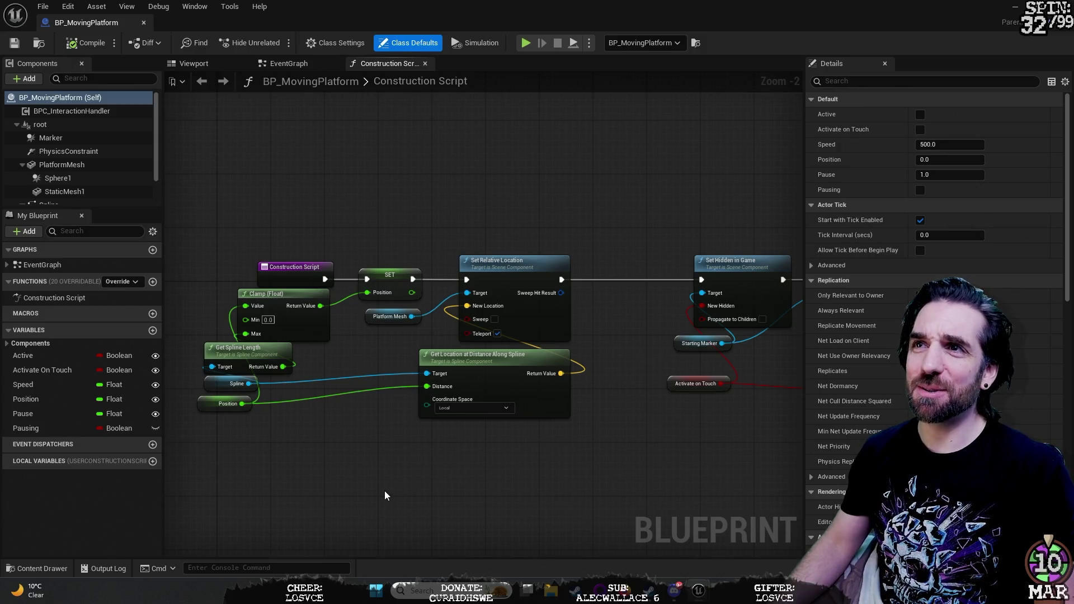
pyautogui.moveTo(384, 492); pyautogui.dragTo(496, 432)
# Step: Pan and zoom through the rest of BP_MovingPlatform's Construction Script graph
pyautogui.scroll(1, 485, 407)
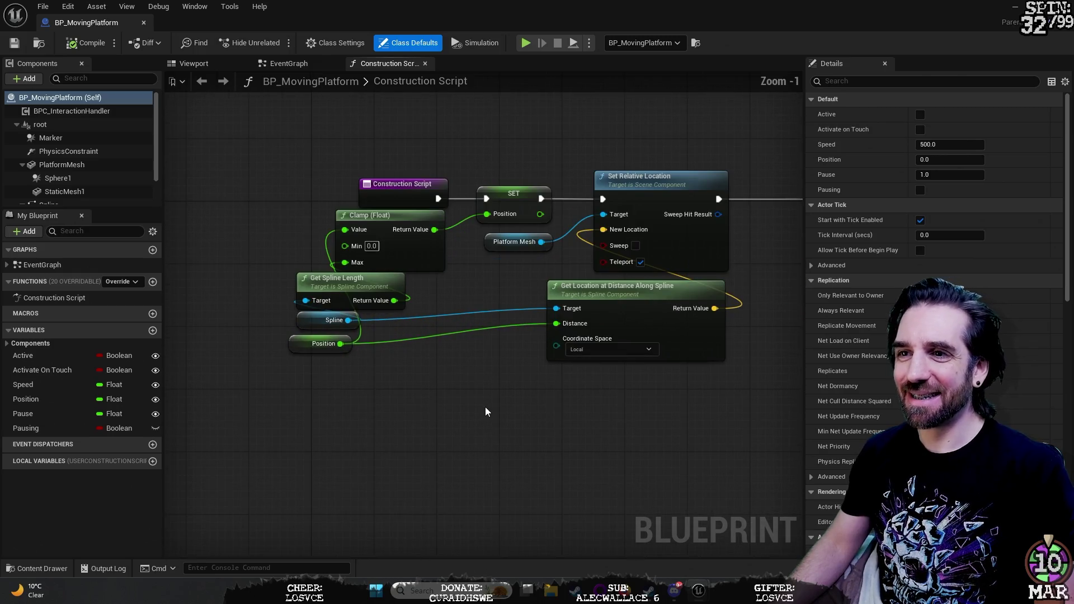
pyautogui.moveTo(409, 475); pyautogui.dragTo(408, 477)
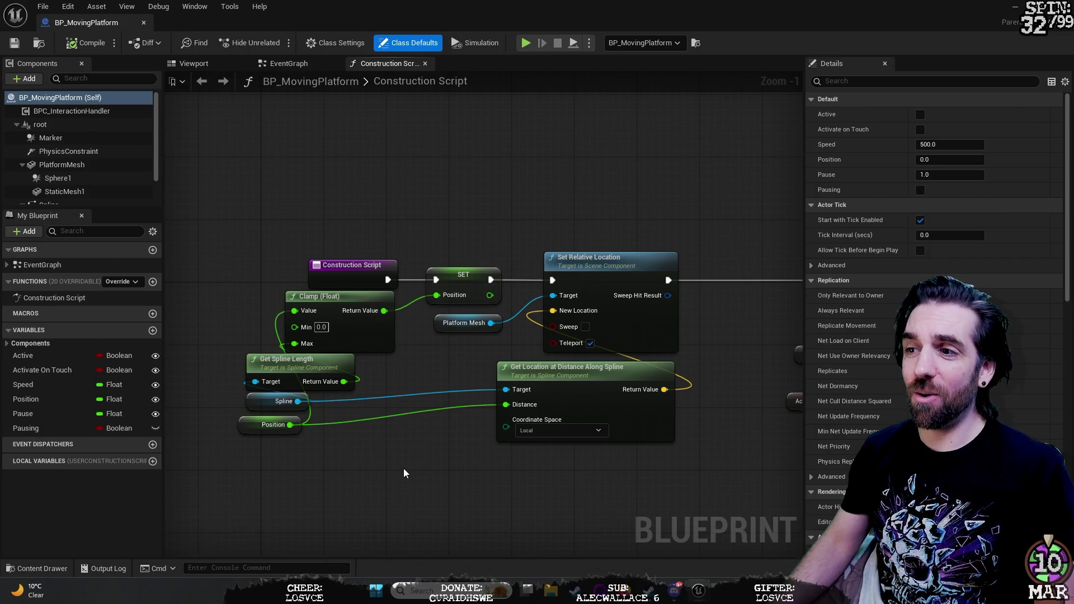
pyautogui.scroll(-5, 404, 468)
pyautogui.scroll(3, 408, 459)
pyautogui.moveTo(415, 468)
pyautogui.mouseDown()
pyautogui.moveTo(404, 440)
pyautogui.moveTo(487, 406)
pyautogui.moveTo(401, 377)
pyautogui.moveTo(323, 381)
pyautogui.mouseUp()
pyautogui.scroll(2, 409, 371)
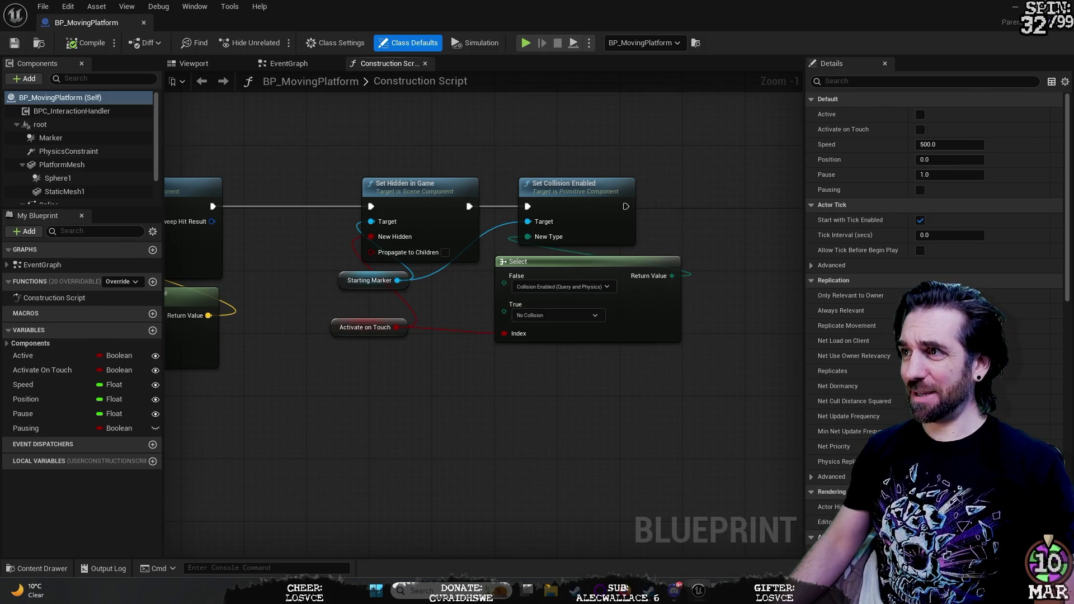
# Step: Return to LVL_StackOBot and pull the camera back to frame the floating platforms
pyautogui.click(699, 591)
pyautogui.moveTo(725, 202)
pyautogui.mouseDown()
pyautogui.moveTo(725, 167)
pyautogui.moveTo(755, 184)
pyautogui.moveTo(791, 240)
pyautogui.moveTo(792, 263)
pyautogui.mouseUp()
pyautogui.moveTo(559, 314)
pyautogui.mouseDown()
pyautogui.moveTo(559, 279)
pyautogui.moveTo(560, 296)
pyautogui.moveTo(582, 252)
pyautogui.moveTo(594, 263)
pyautogui.moveTo(593, 291)
pyautogui.moveTo(554, 287)
pyautogui.mouseUp()
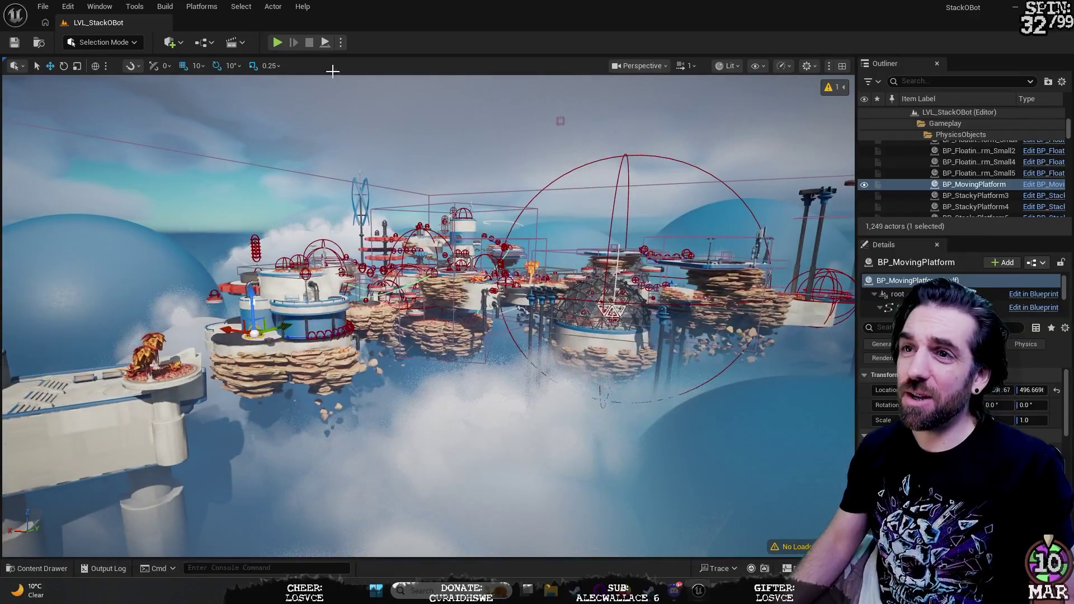
# Step: Start Play in Editor and run the robot off the start platform around the dome walkway
pyautogui.click(277, 42)
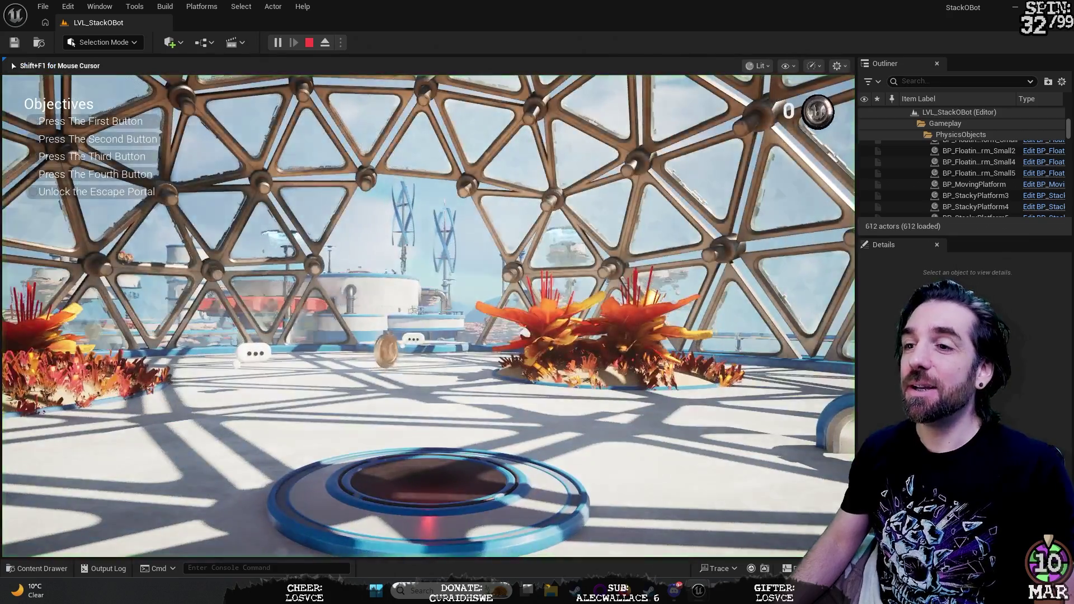
pyautogui.press('w')
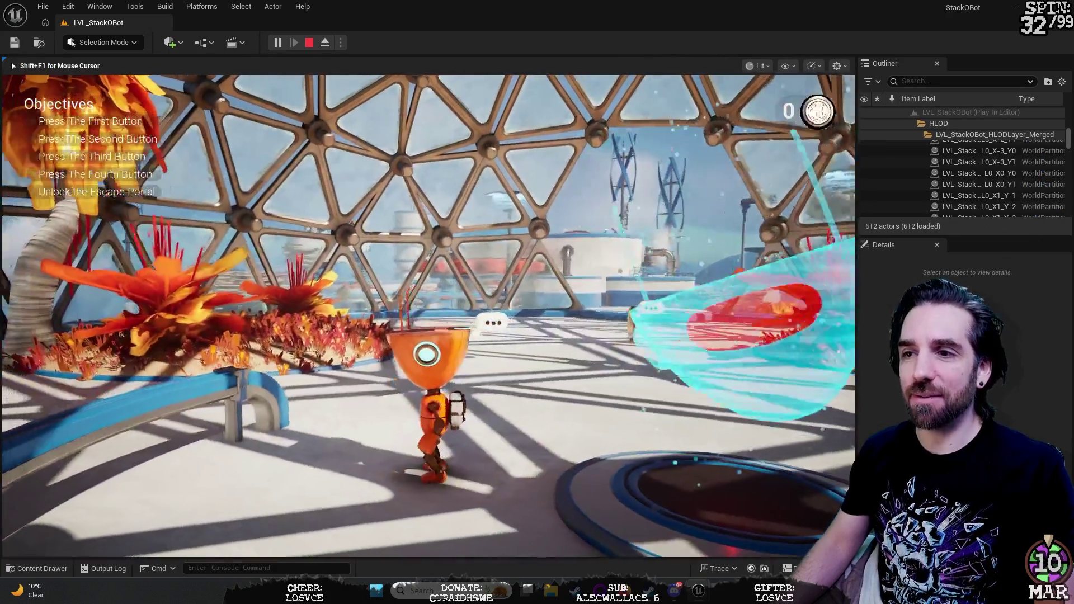
pyautogui.press('w')
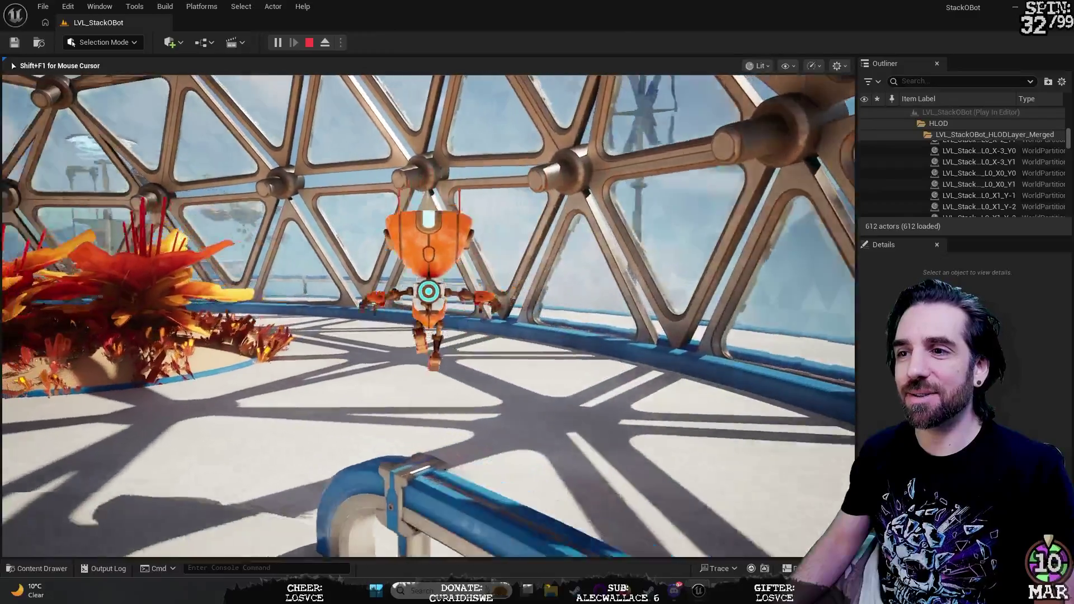
pyautogui.press('w')
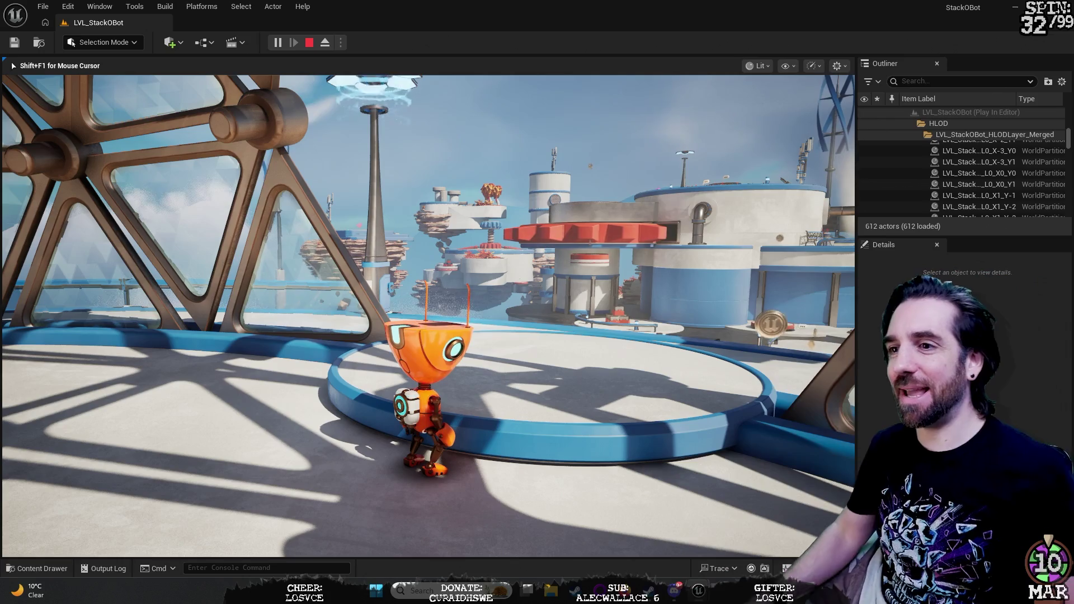
# Step: Jump forward and walk the robot along the blue railing toward the coins
pyautogui.press('space')
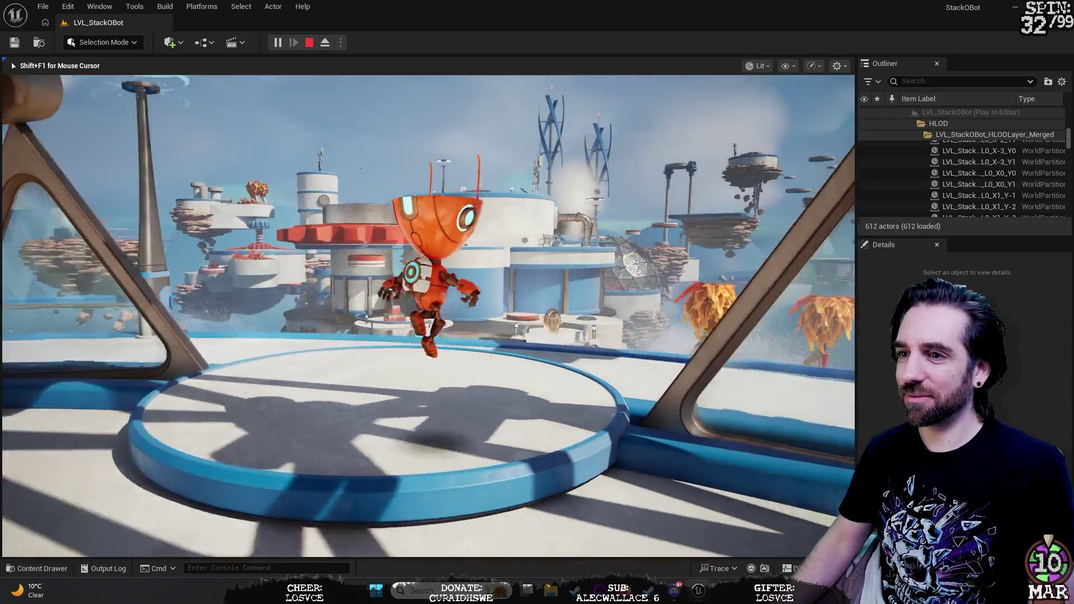
pyautogui.press('w')
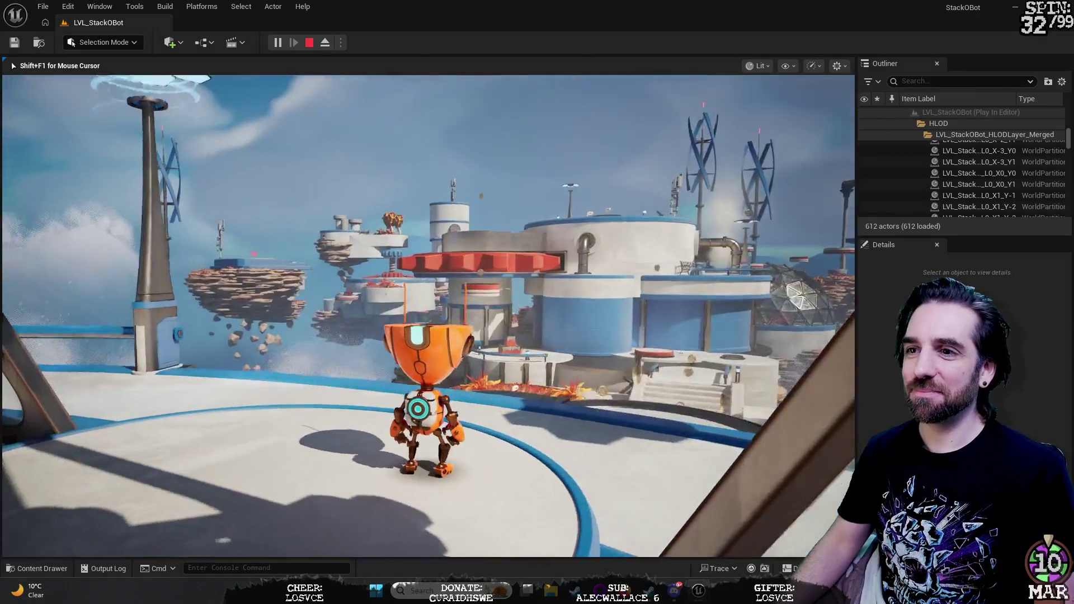
pyautogui.press('w')
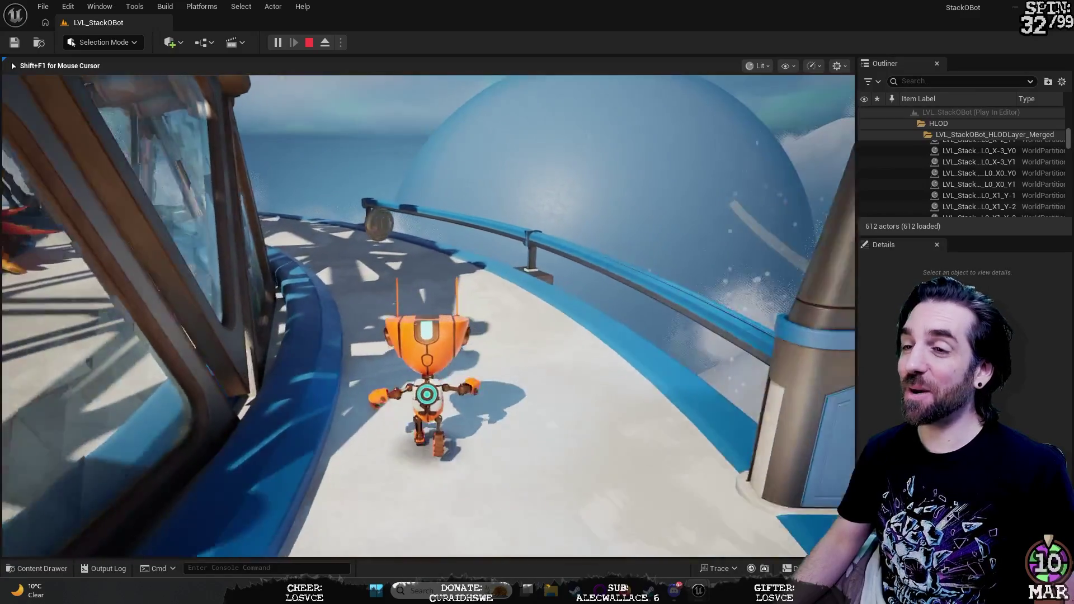
pyautogui.press('w')
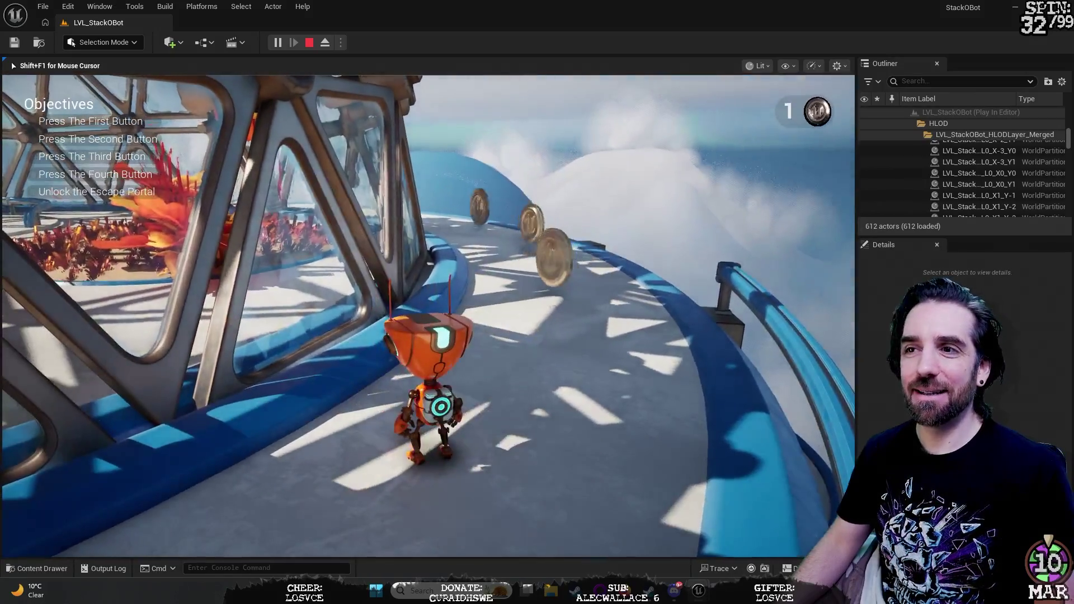
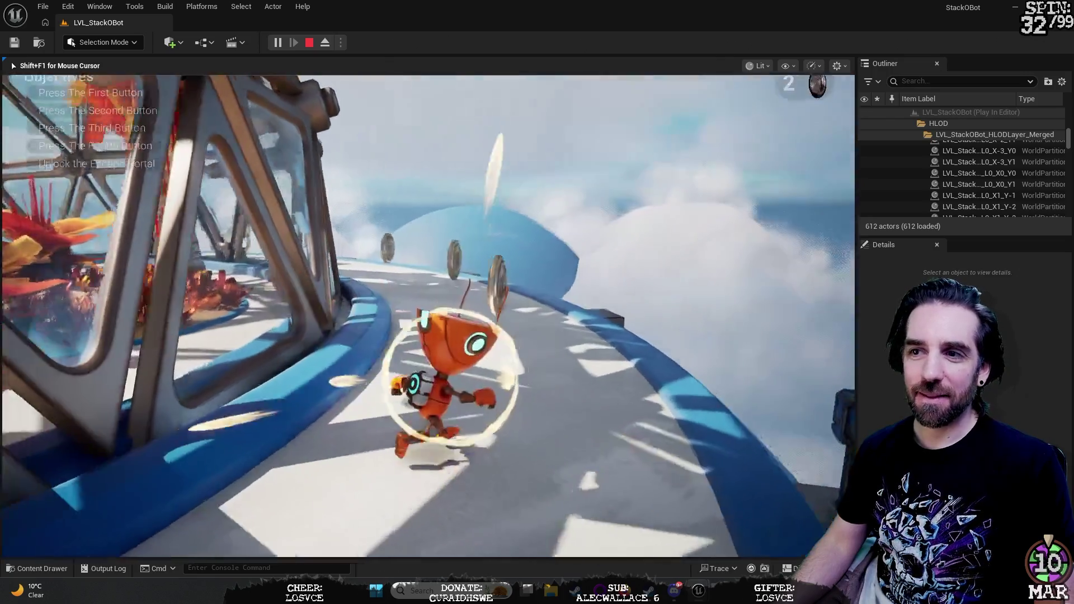
# Step: Run the robot forward along the walkway past the coins
pyautogui.press('w')
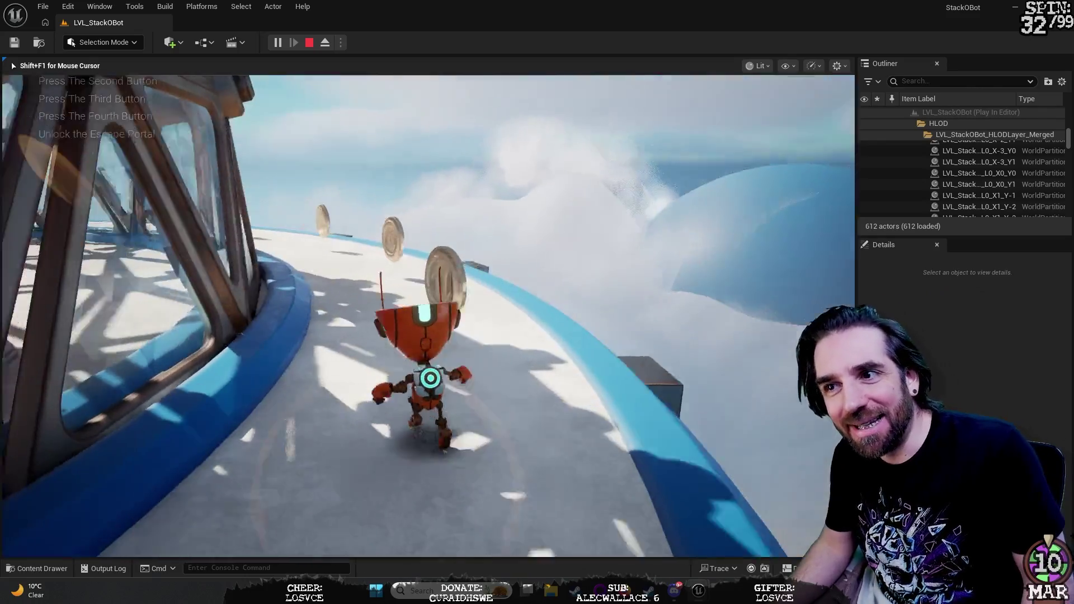
pyautogui.press('space')
pyautogui.press('w')
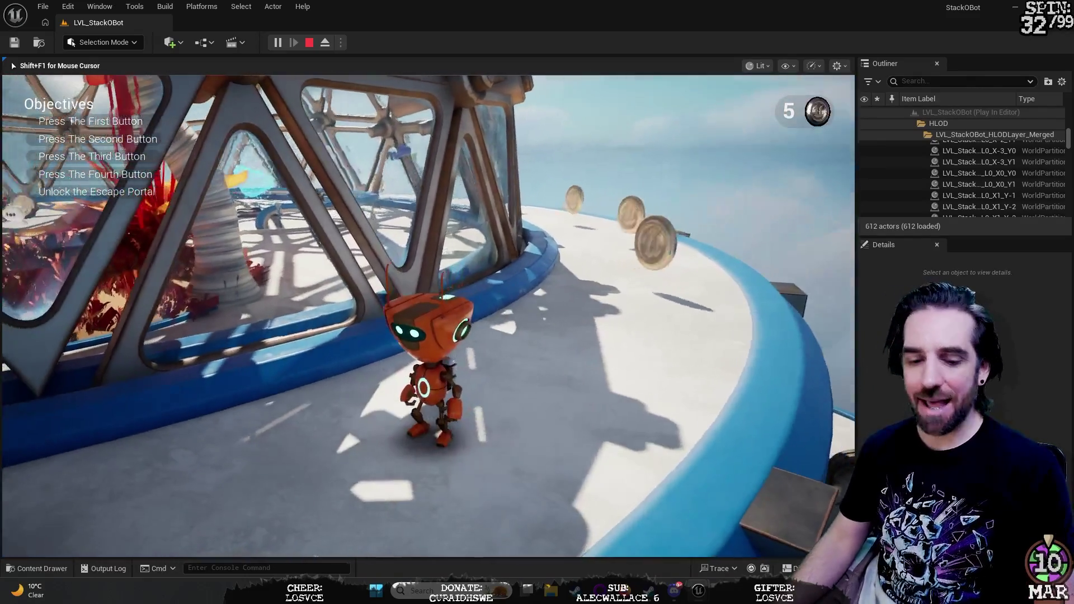
# Step: Cycle the game view through wireframe, unlit and lit, then stop Play-In-Editor
pyautogui.press('F1')
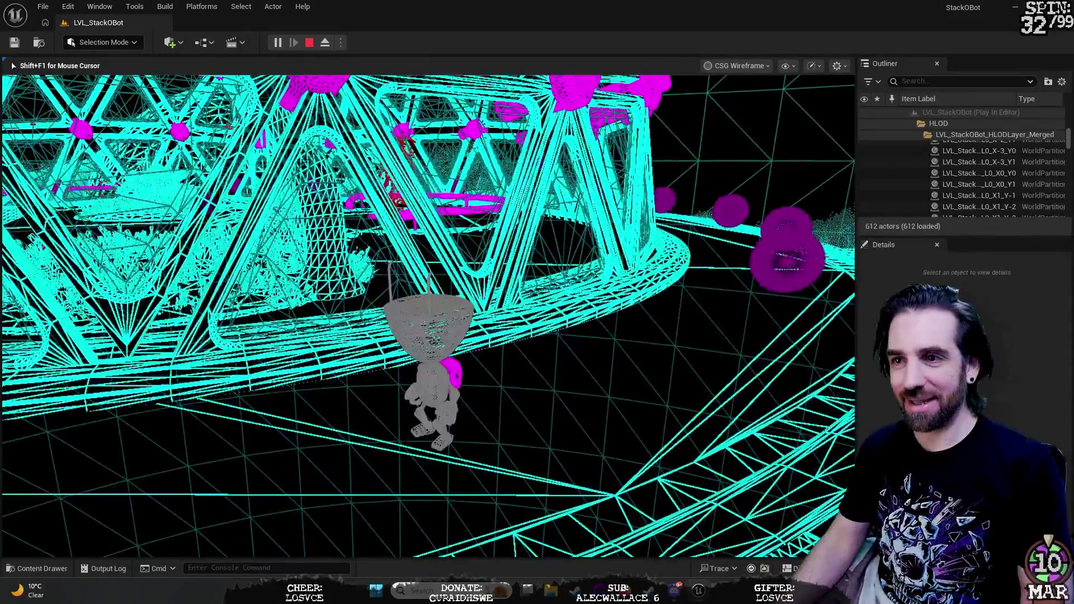
pyautogui.press('F2')
pyautogui.press('F3')
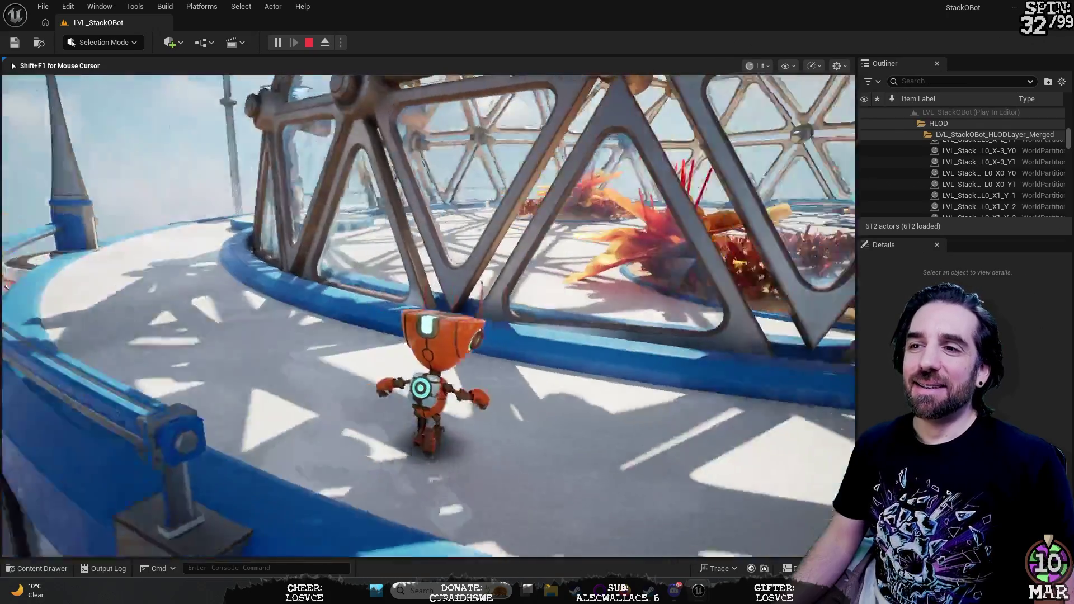
pyautogui.press('Escape')
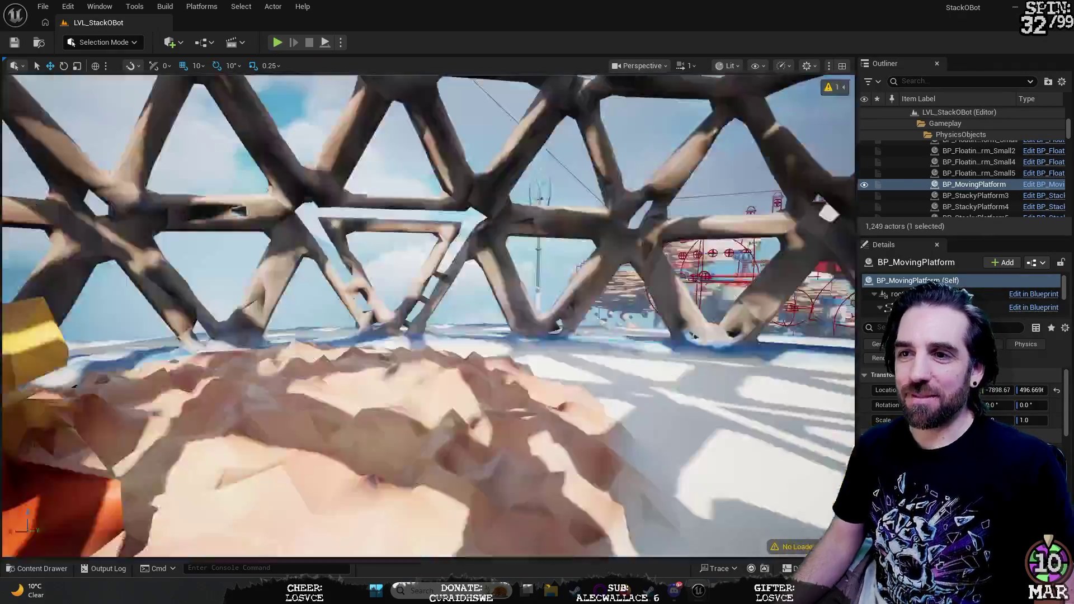
# Step: Fly the editor camera out of the clouds, past the dome, to the coins at the tower base
pyautogui.moveTo(426, 314); pyautogui.dragTo(392, 313)
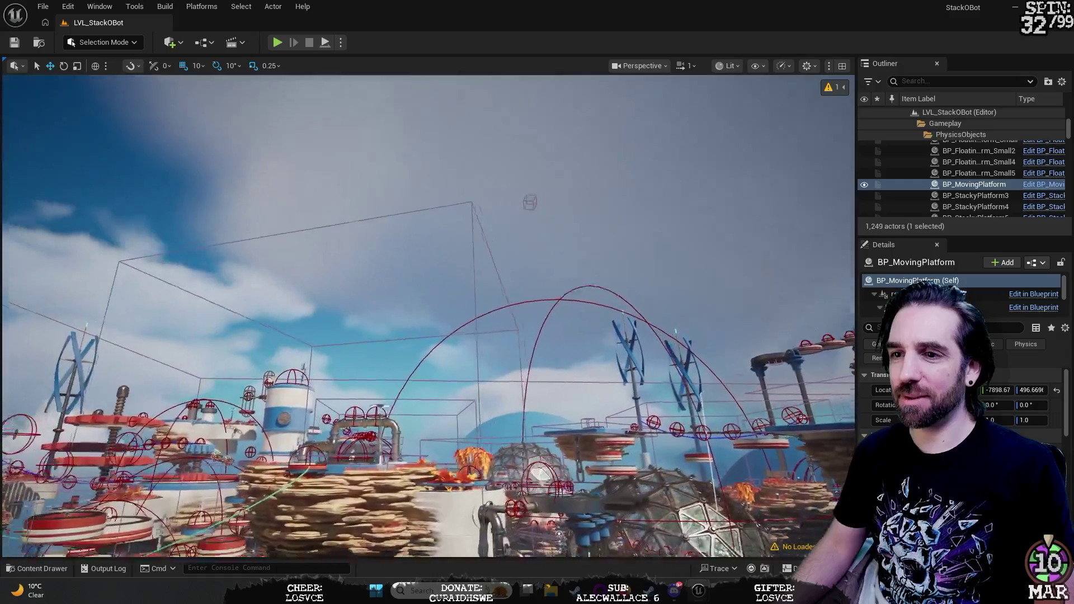
pyautogui.press('f')
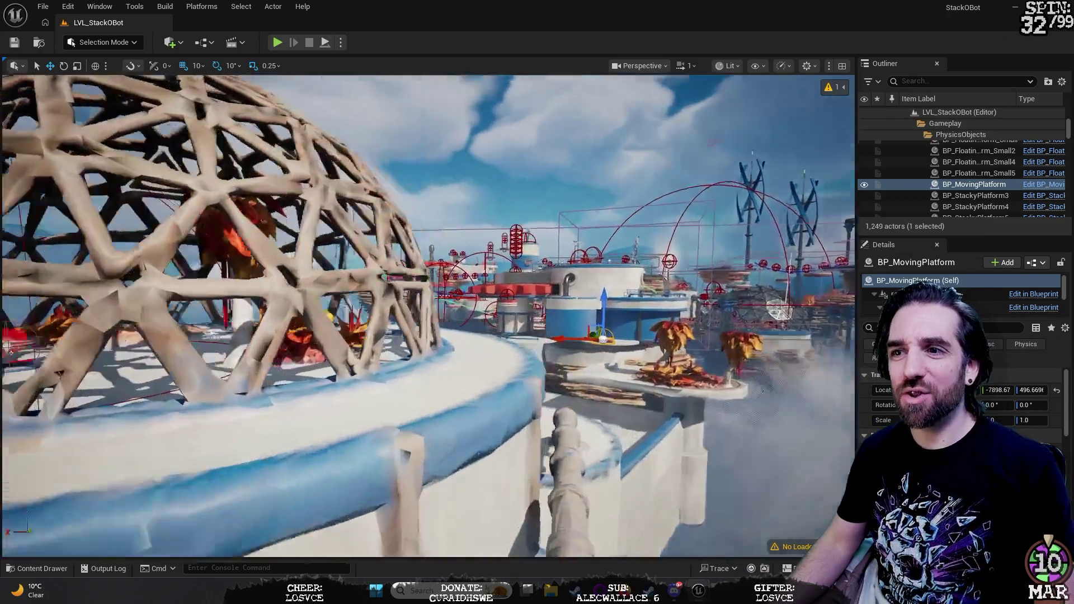
pyautogui.press('w')
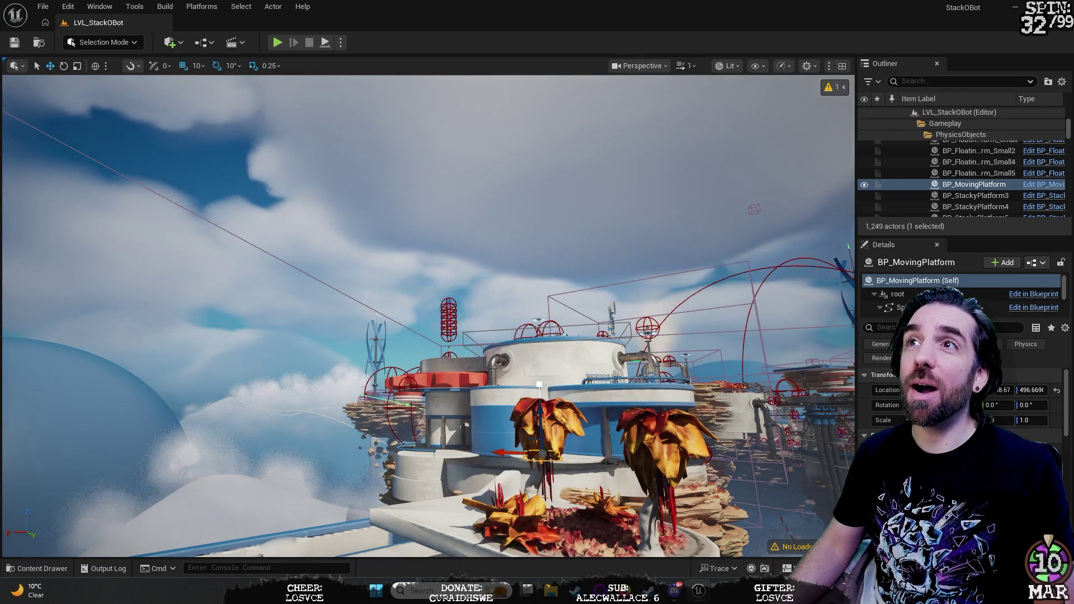
pyautogui.press('d')
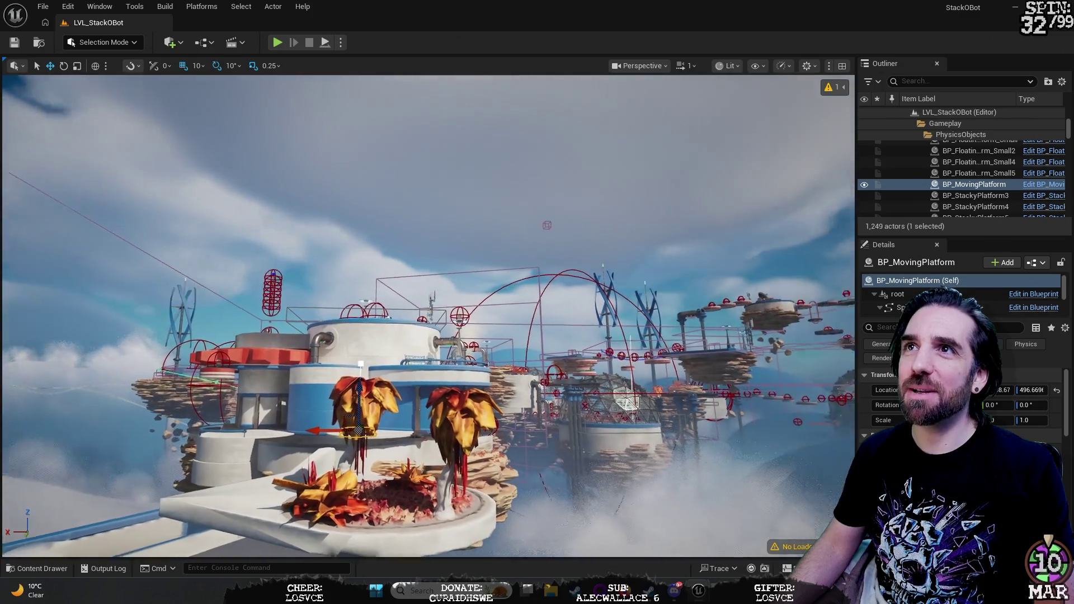
pyautogui.press('d')
pyautogui.press('a')
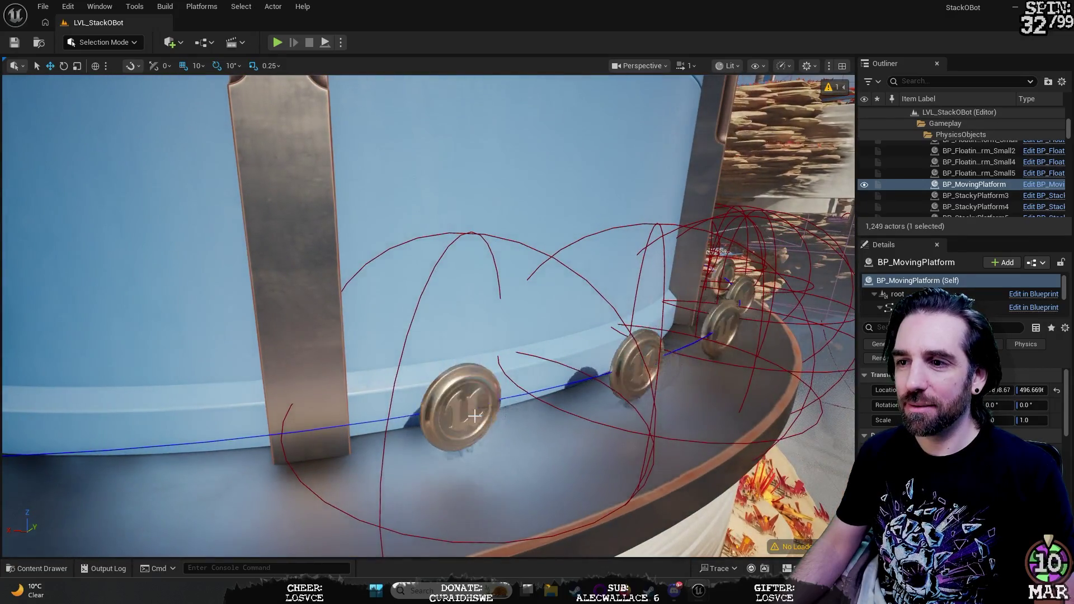
# Step: Select a BP_Coin, then fly to the floating island and select LI_SmallCogIsland_001
pyautogui.click(460, 404)
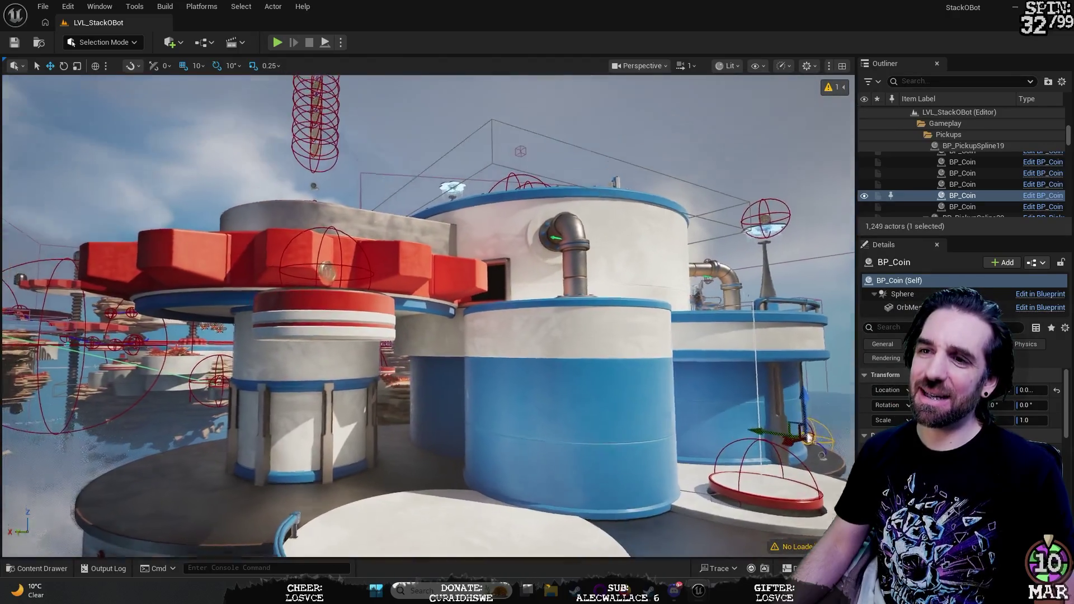
pyautogui.moveTo(782, 398)
pyautogui.mouseDown()
pyautogui.moveTo(782, 358)
pyautogui.moveTo(772, 397)
pyautogui.moveTo(773, 381)
pyautogui.moveTo(817, 380)
pyautogui.moveTo(705, 381)
pyautogui.mouseUp()
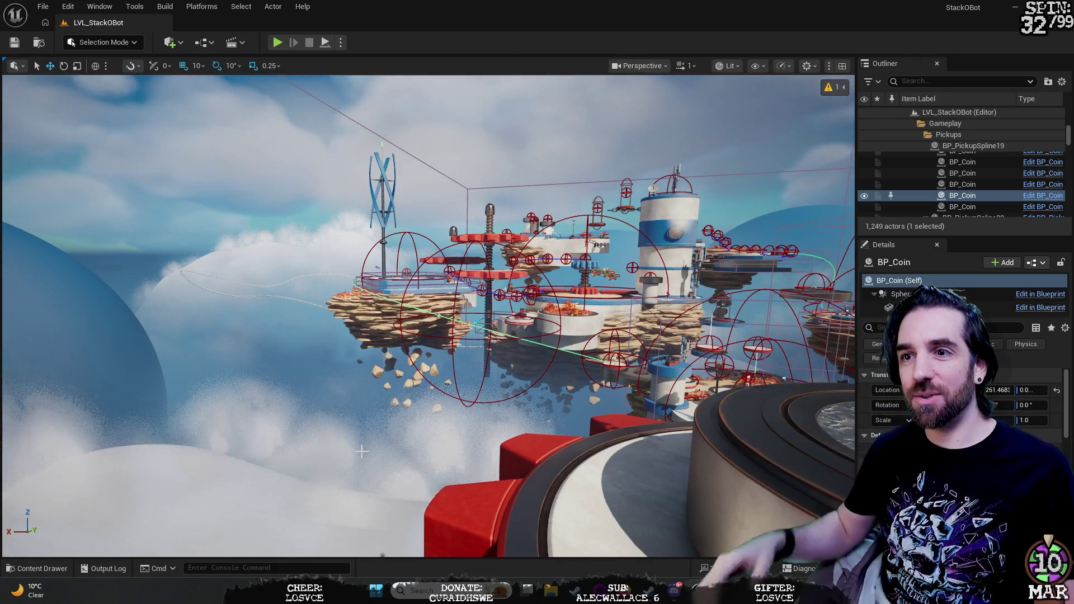
pyautogui.moveTo(348, 431)
pyautogui.mouseDown()
pyautogui.moveTo(325, 431)
pyautogui.moveTo(347, 431)
pyautogui.moveTo(344, 408)
pyautogui.mouseUp()
pyautogui.moveTo(449, 510)
pyautogui.mouseDown()
pyautogui.moveTo(482, 234)
pyautogui.moveTo(451, 446)
pyautogui.mouseUp()
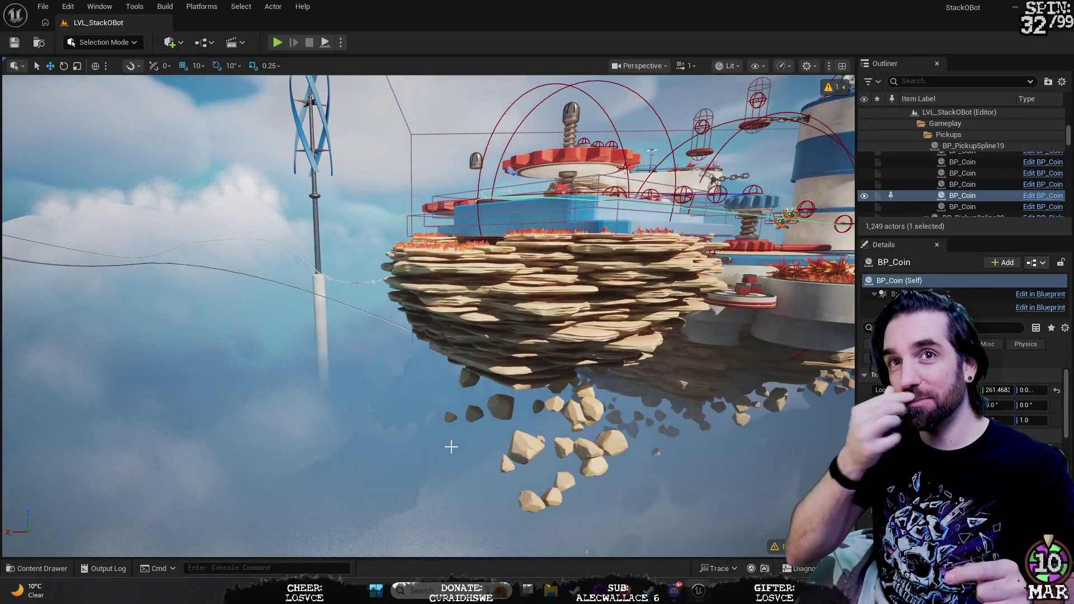
pyautogui.moveTo(451, 447)
pyautogui.mouseDown()
pyautogui.moveTo(464, 446)
pyautogui.moveTo(442, 447)
pyautogui.mouseUp()
pyautogui.click(431, 336)
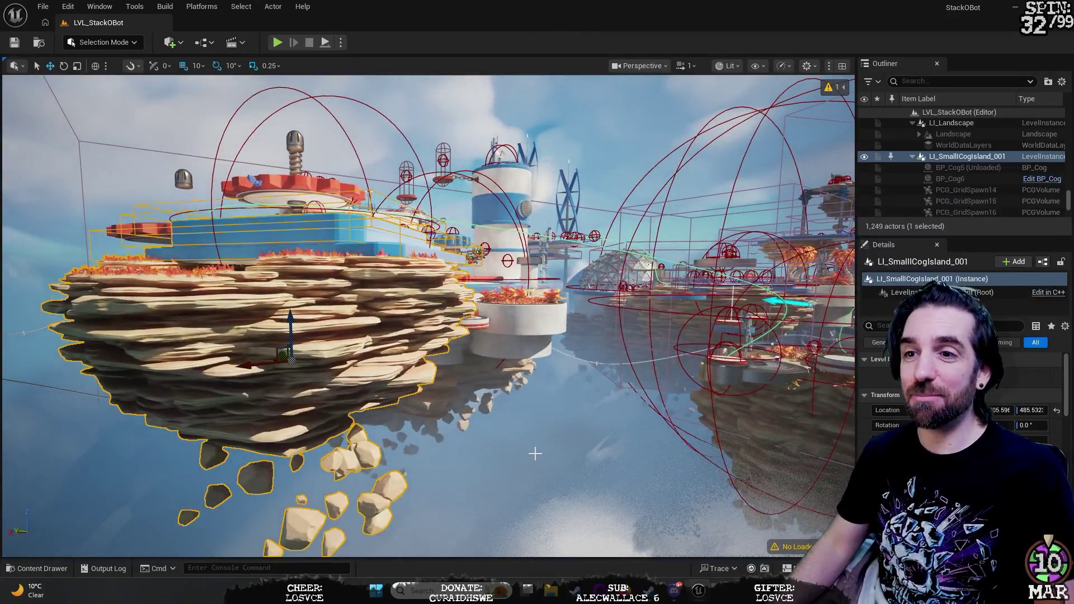
pyautogui.moveTo(431, 336)
pyautogui.mouseDown()
pyautogui.moveTo(414, 223)
pyautogui.moveTo(414, 302)
pyautogui.moveTo(414, 291)
pyautogui.moveTo(547, 448)
pyautogui.mouseUp()
pyautogui.scroll(-5, 996, 188)
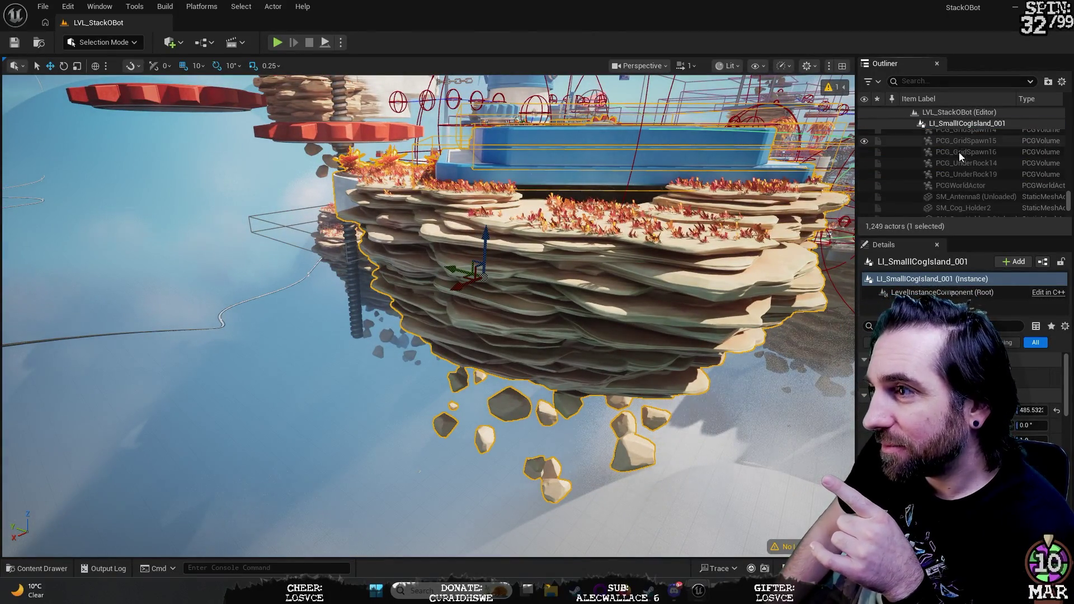
pyautogui.scroll(5, 970, 162)
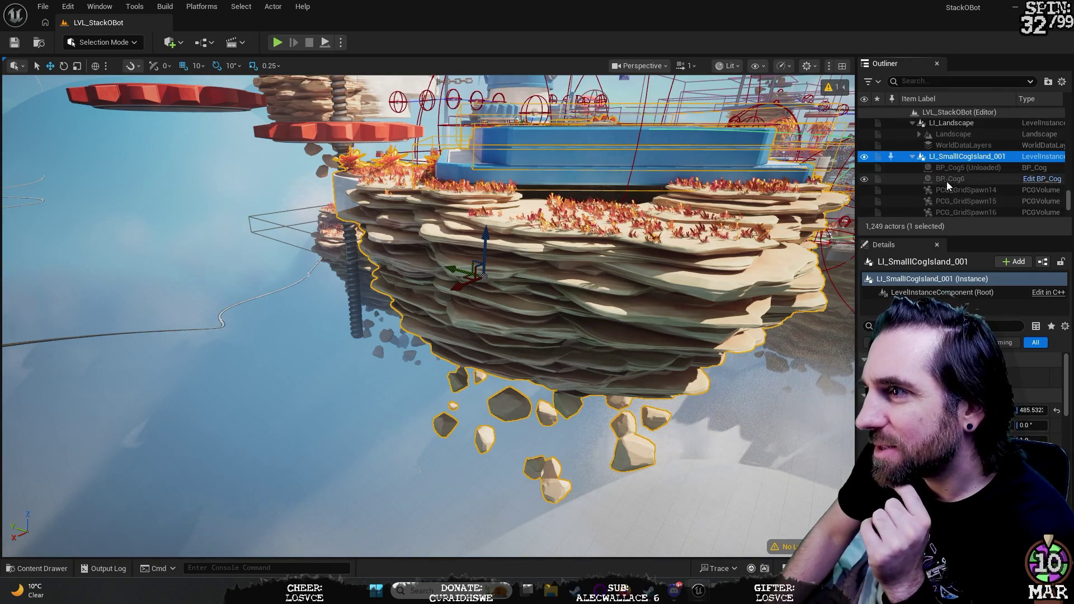
pyautogui.scroll(-3, 954, 183)
pyautogui.scroll(-4, 954, 185)
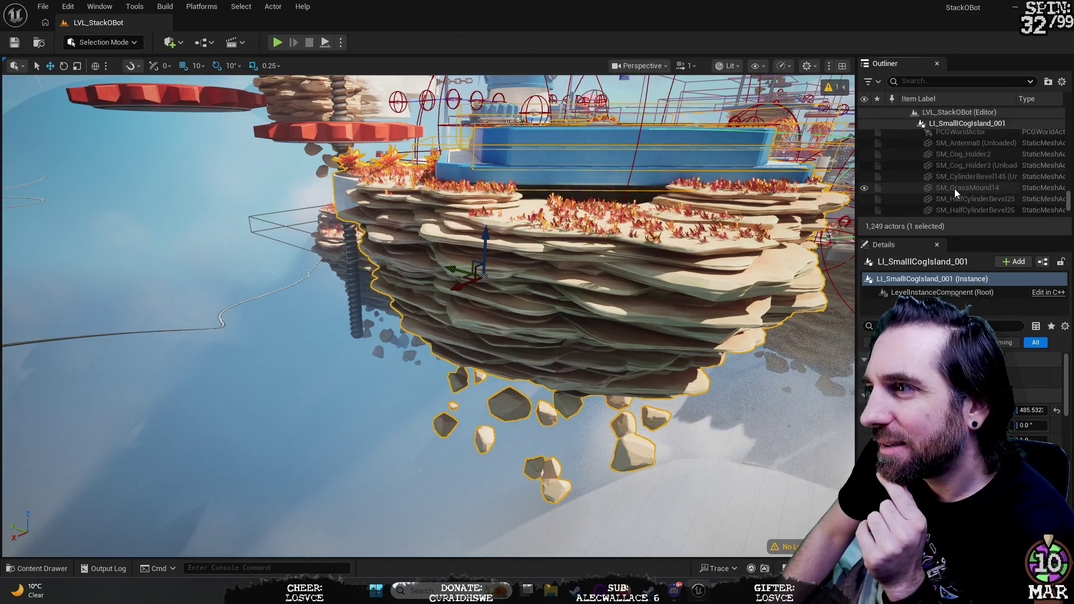
pyautogui.scroll(-5, 955, 189)
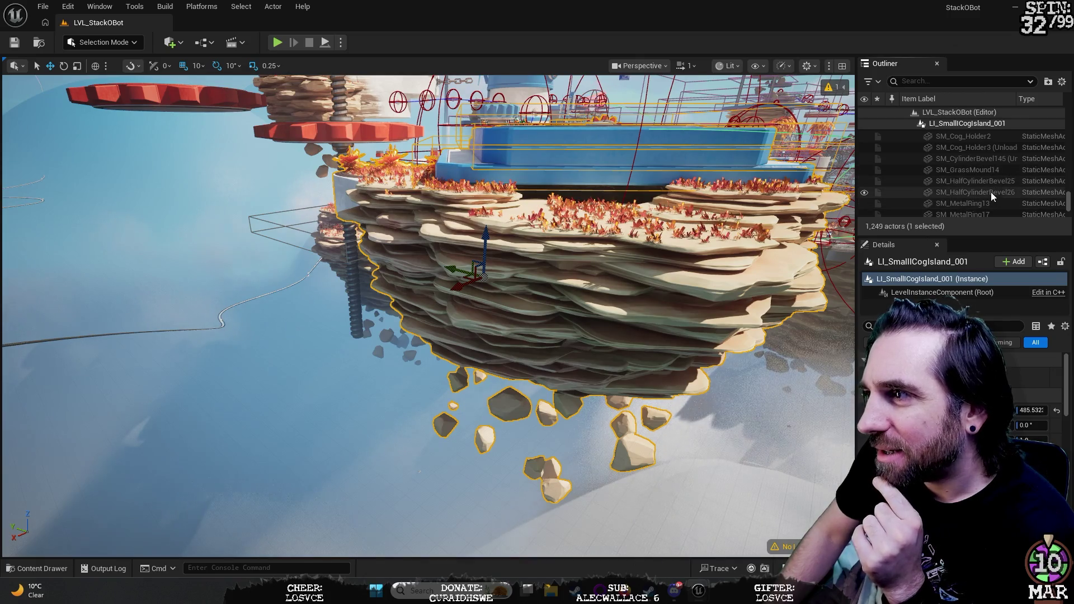
pyautogui.press('w')
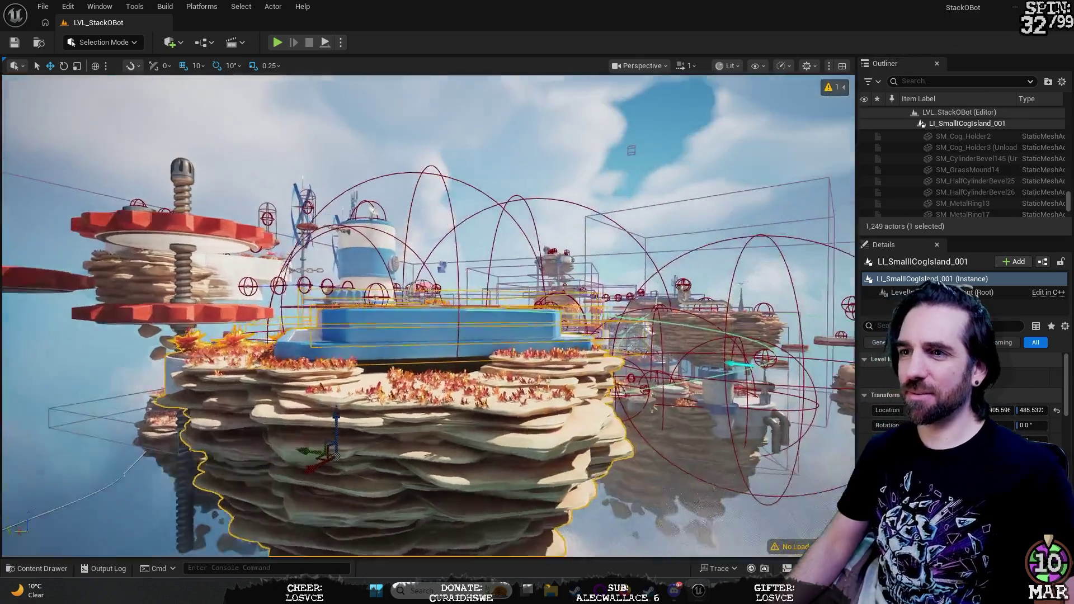
pyautogui.press('s')
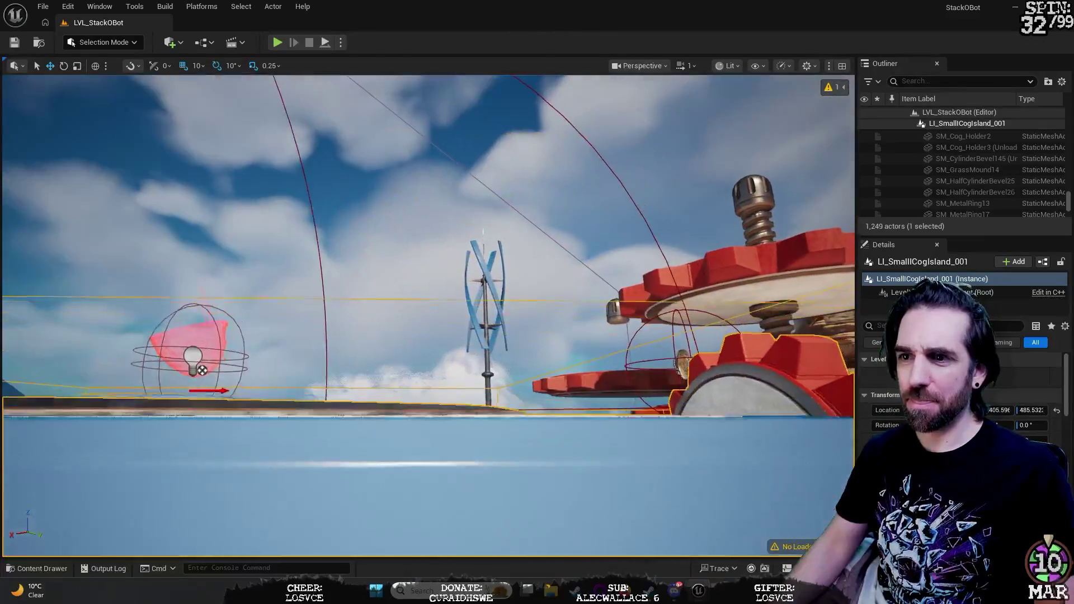
pyautogui.press('d')
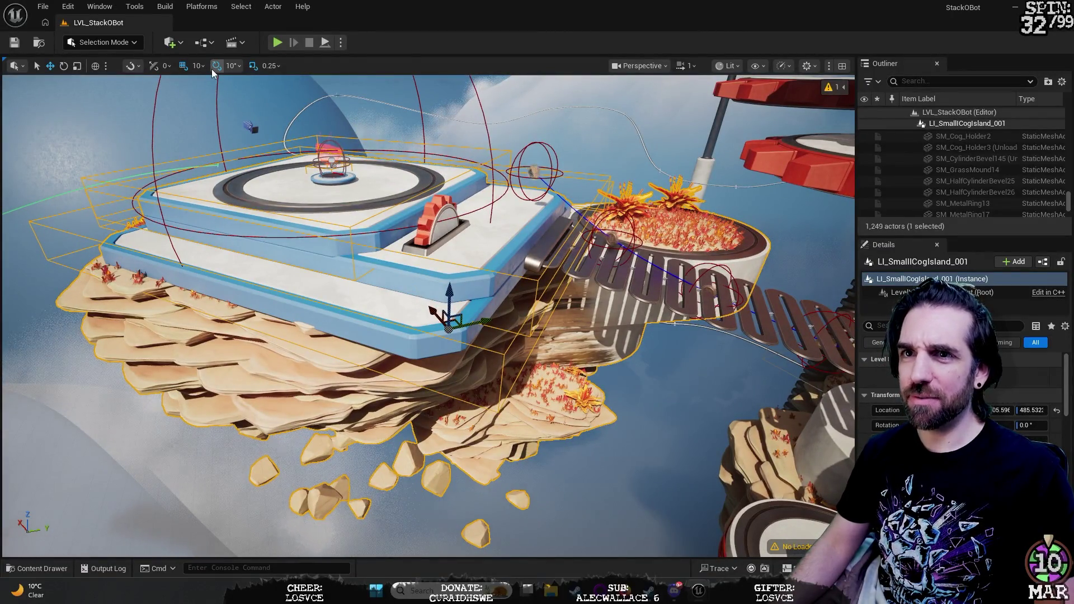
pyautogui.press('e')
# Step: Rotate LI_SmallCogIsland_001 around its Z axis to 540.0°, then switch to the scale tool
pyautogui.moveTo(469, 303)
pyautogui.mouseDown()
pyautogui.moveTo(463, 294)
pyautogui.moveTo(444, 300)
pyautogui.moveTo(439, 270)
pyautogui.moveTo(474, 389)
pyautogui.mouseUp()
pyautogui.moveTo(424, 333); pyautogui.dragTo(419, 287)
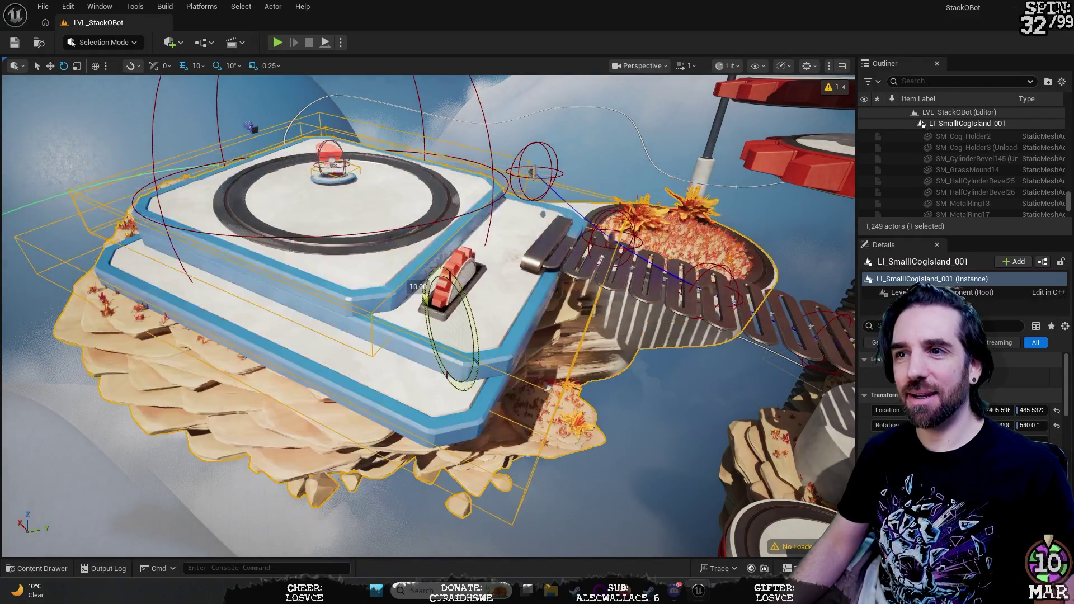
pyautogui.moveTo(426, 298); pyautogui.dragTo(418, 298)
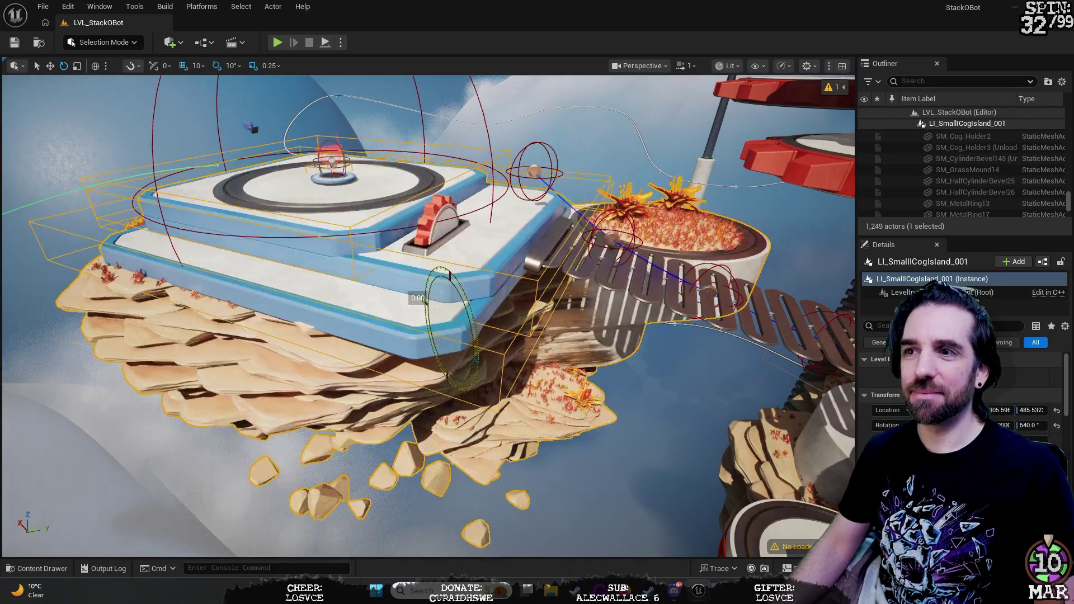
pyautogui.press('r')
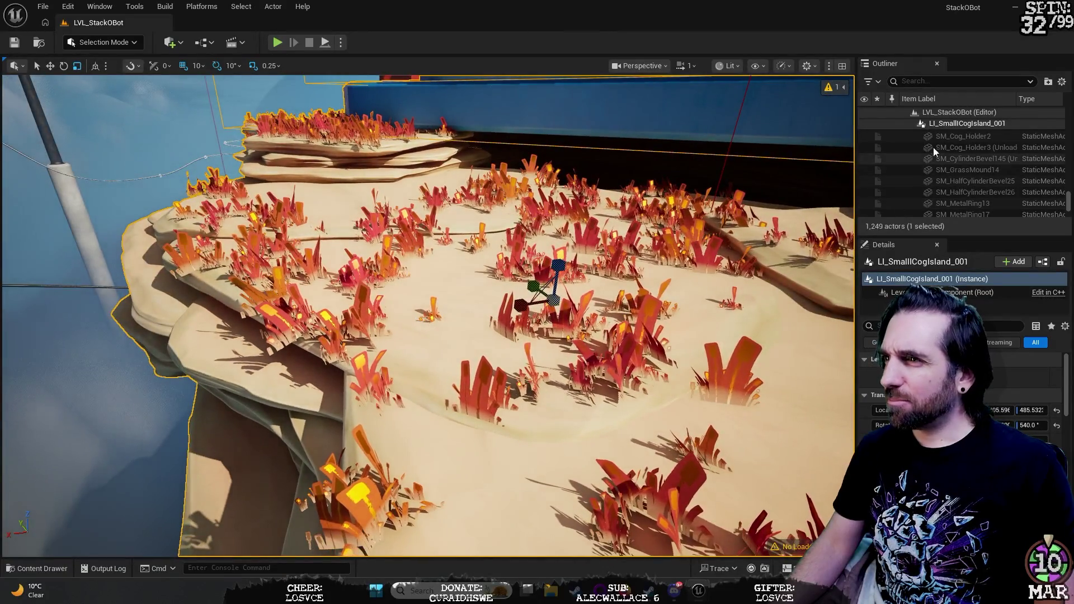
pyautogui.scroll(3, 955, 163)
# Step: Select LI_SmallCogIsland_001 in the Outliner and review its streaming and HLOD settings
pyautogui.scroll(3, 956, 162)
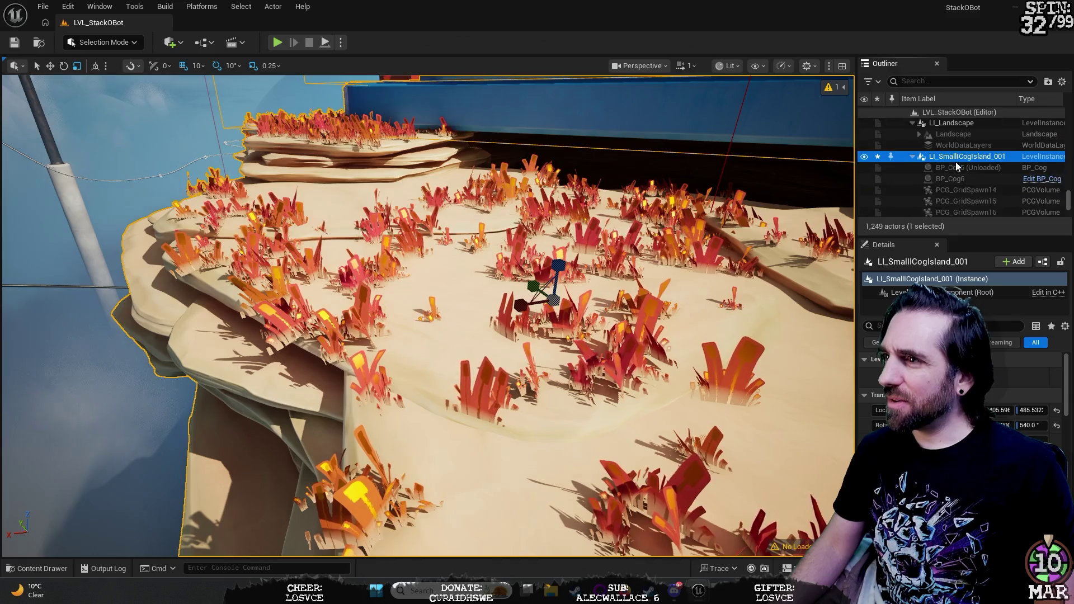
pyautogui.click(972, 160)
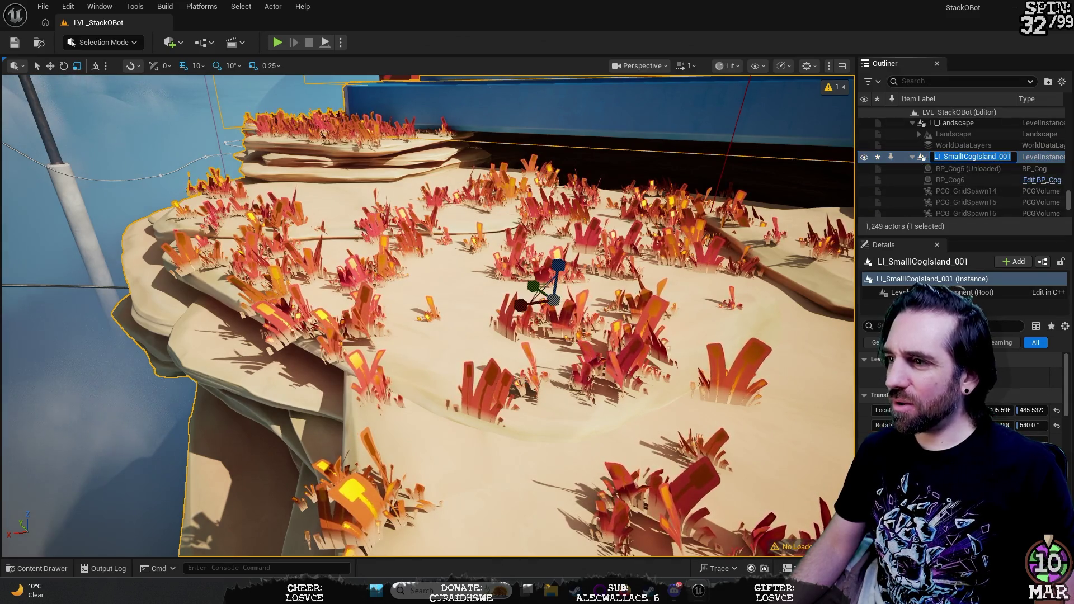
pyautogui.click(1008, 342)
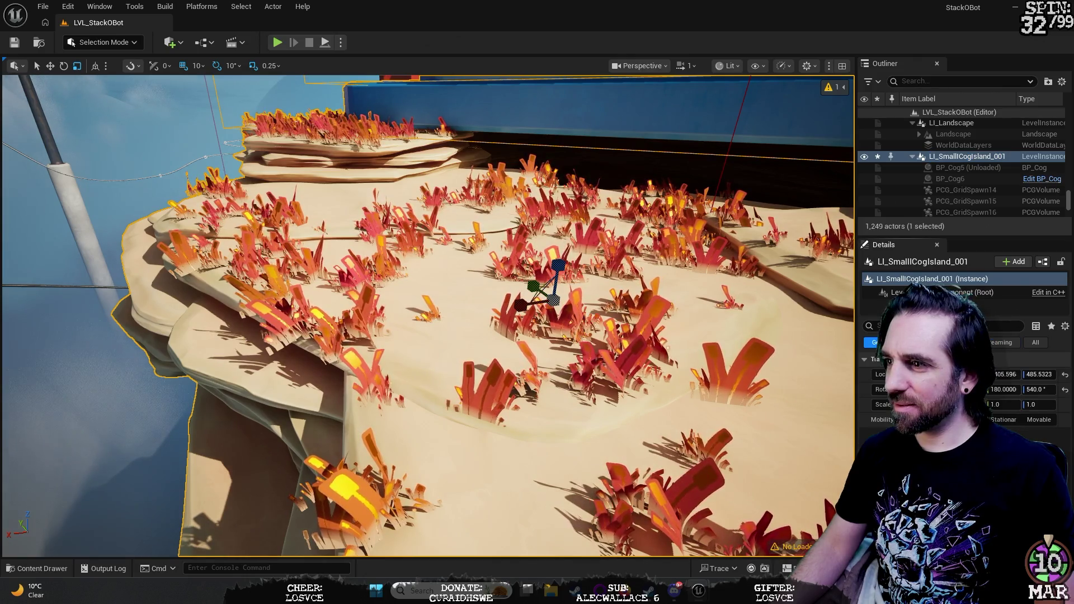
pyautogui.click(1029, 342)
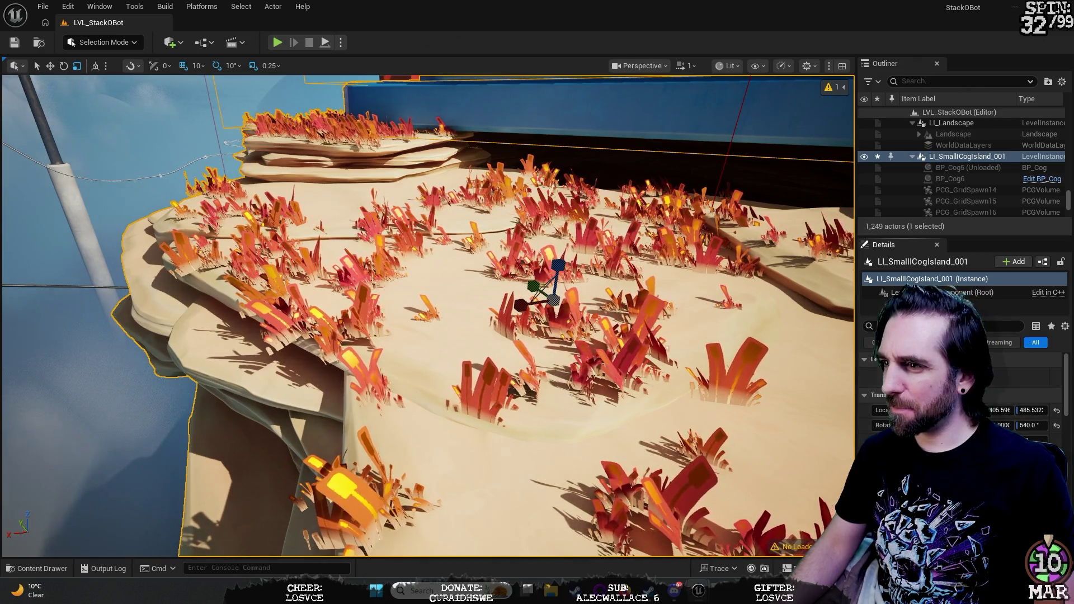
# Step: Enter level-instance editing on the island, frame it, and browse its contents in the Outliner
pyautogui.click(970, 377)
pyautogui.press('f')
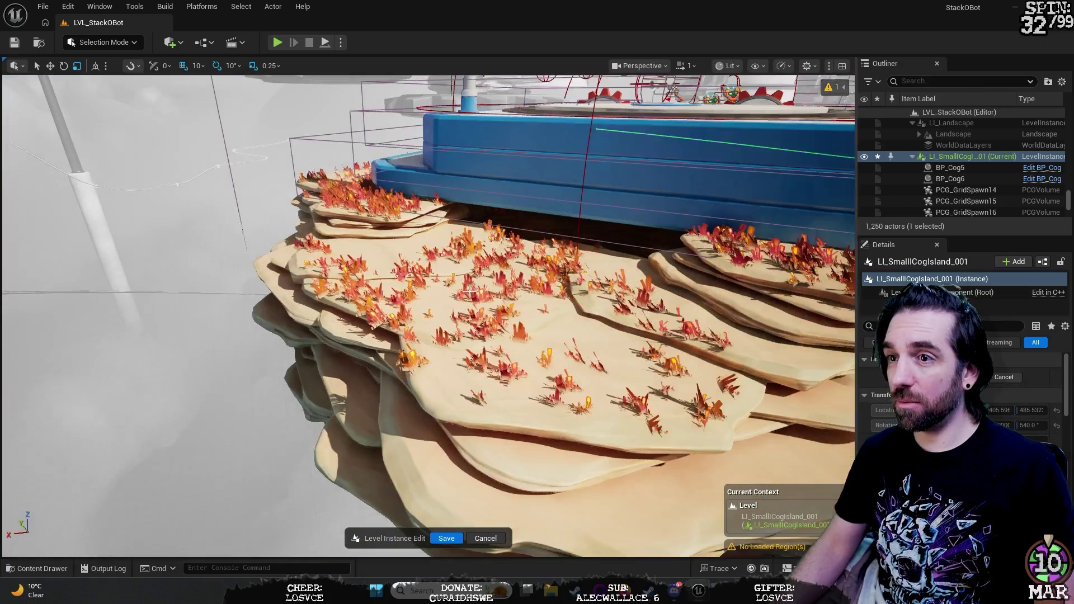
pyautogui.scroll(-3, 475, 294)
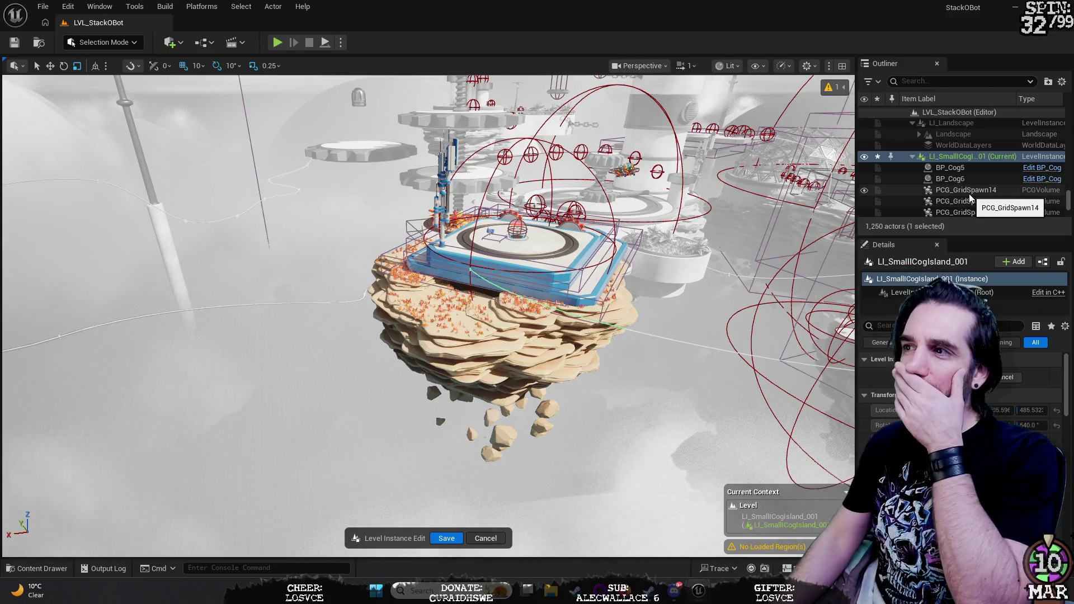
pyautogui.scroll(-5, 969, 194)
pyautogui.scroll(-10, 969, 193)
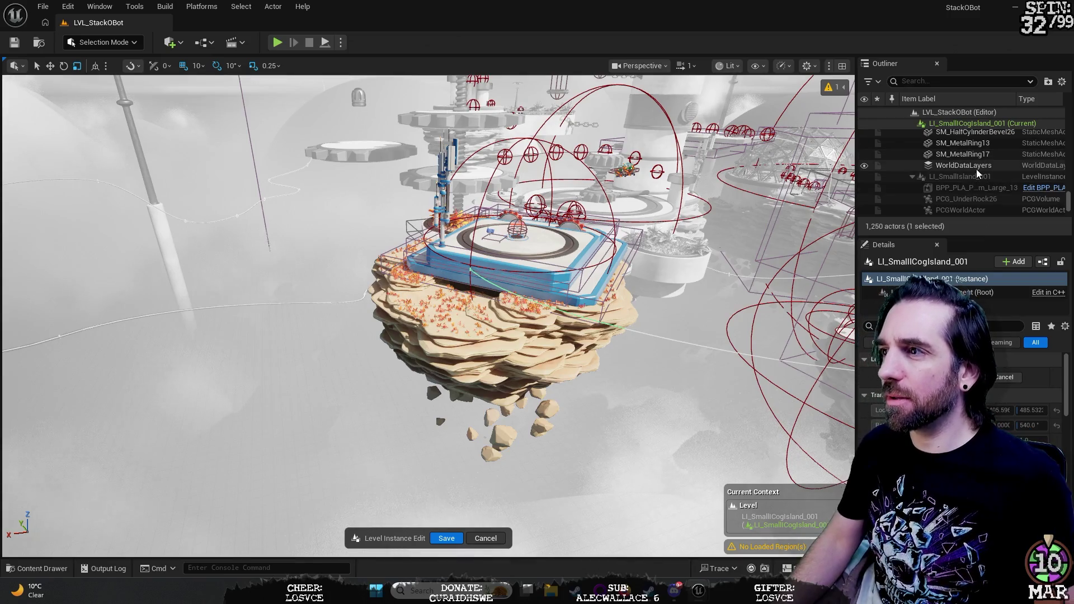
# Step: Select SM_MetalRing17 and SM_MetalRing13, focus on the ring, then select SM_HalfCylinderBevel26
pyautogui.click(976, 169)
pyautogui.click(976, 155)
pyautogui.scroll(3, 979, 167)
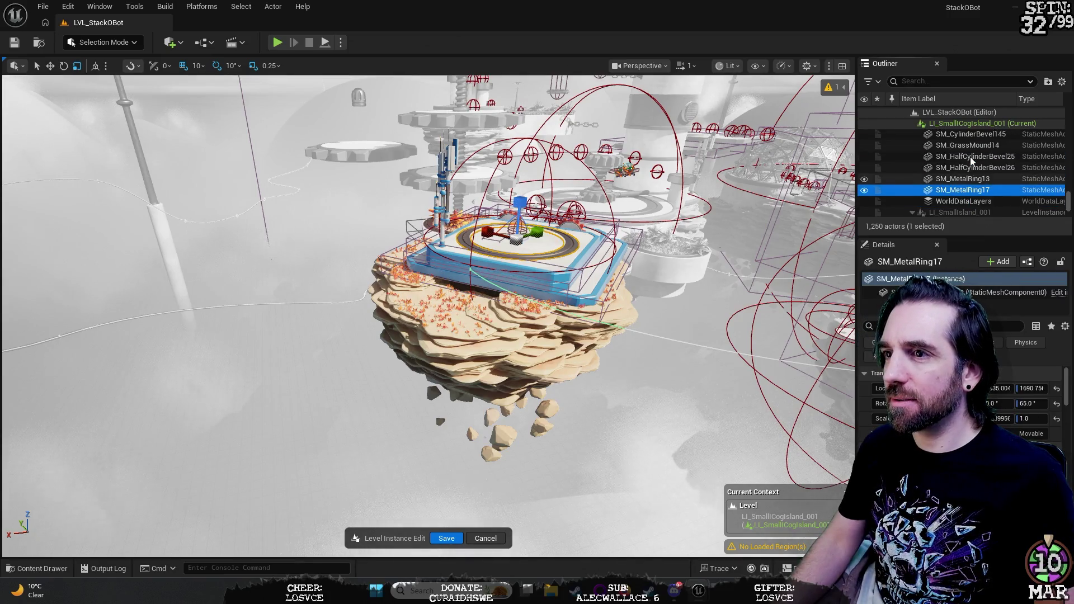
pyautogui.click(976, 179)
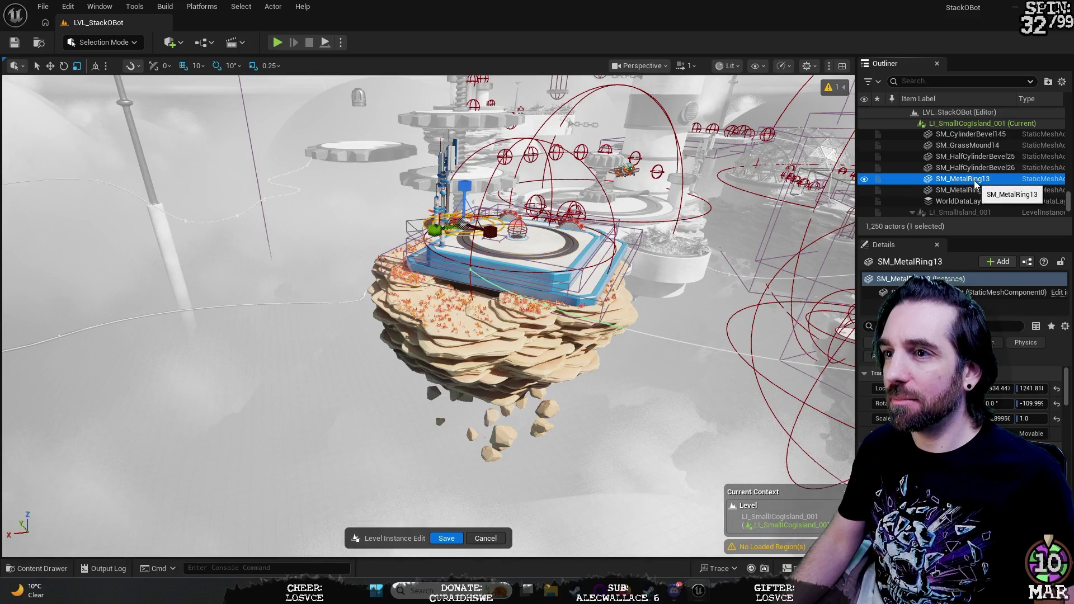
pyautogui.press('f')
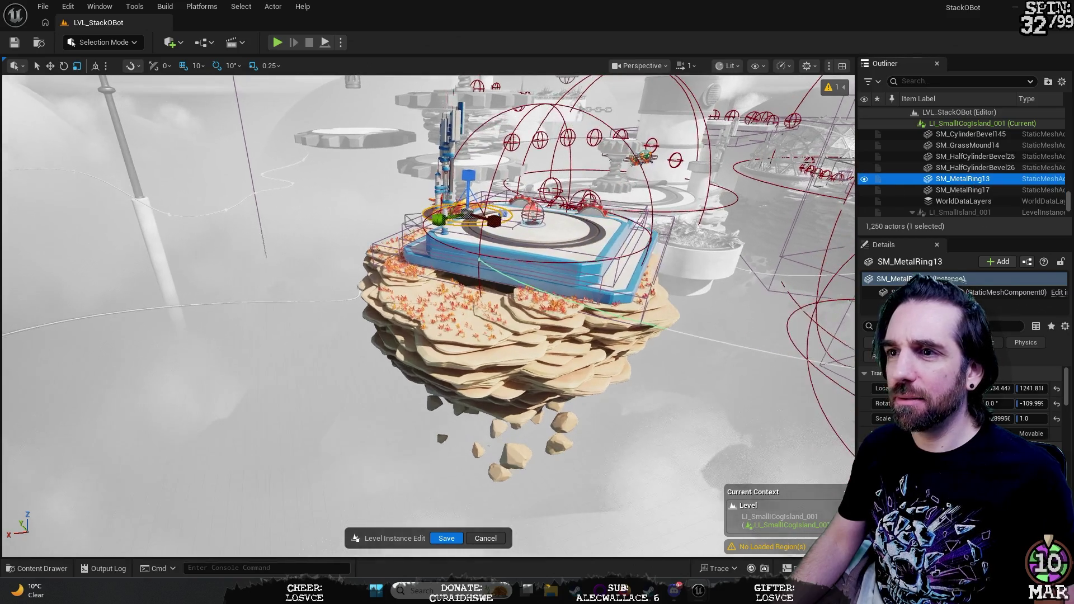
pyautogui.press('f')
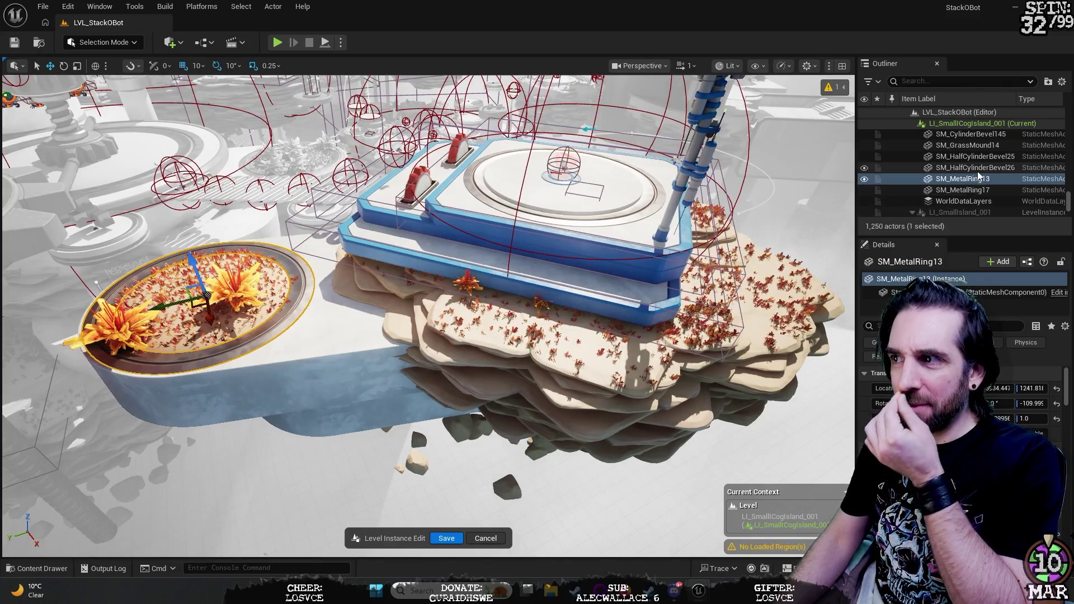
pyautogui.click(978, 170)
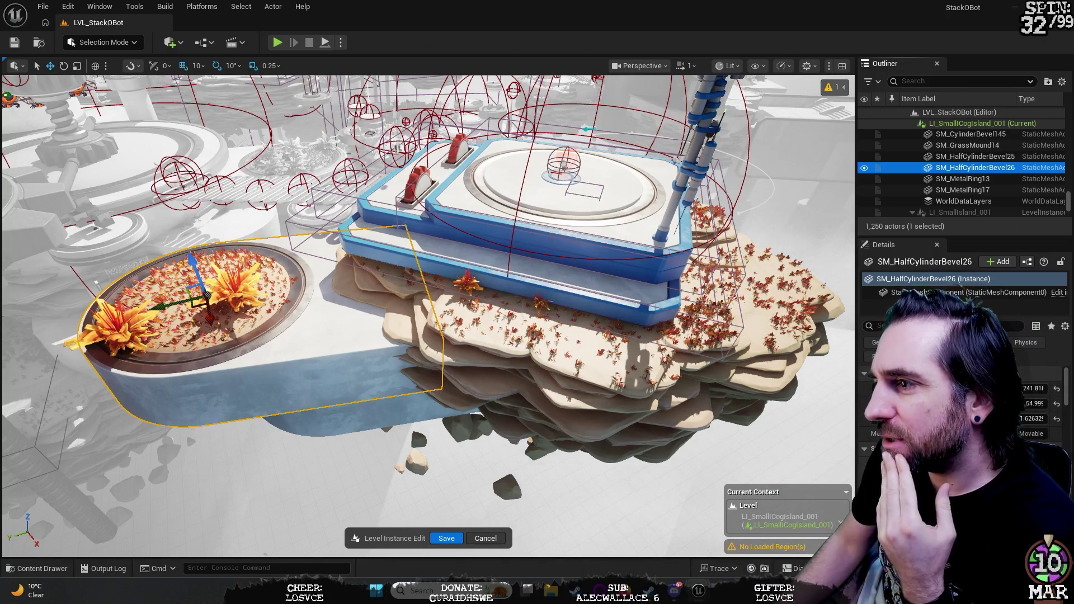
# Step: Assign a different static mesh to SM_HalfCylinderBevel26 from the Static Mesh picker
pyautogui.click(979, 327)
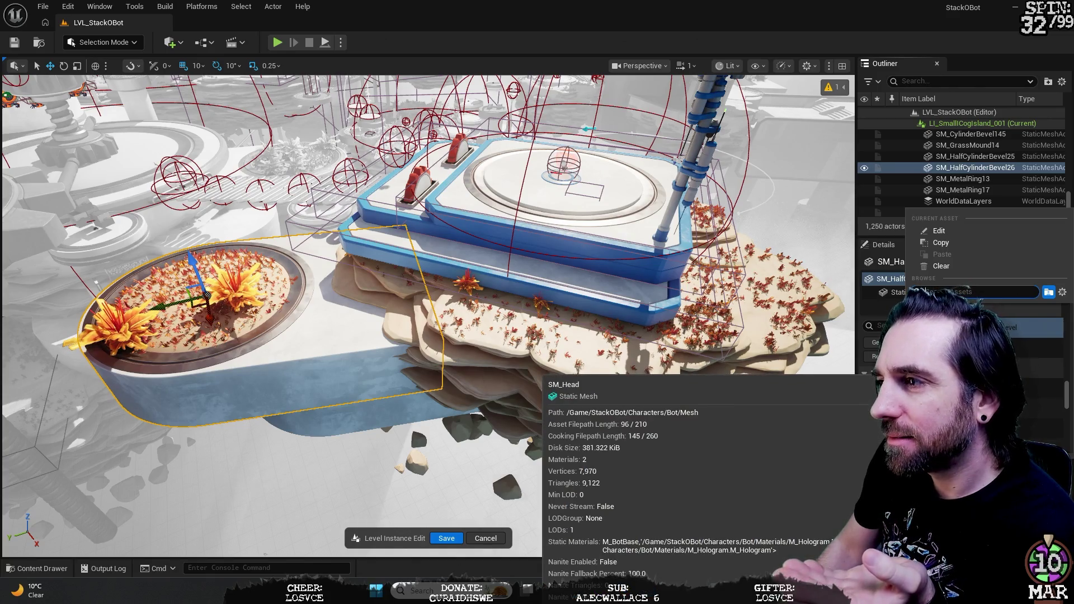
pyautogui.press('Escape')
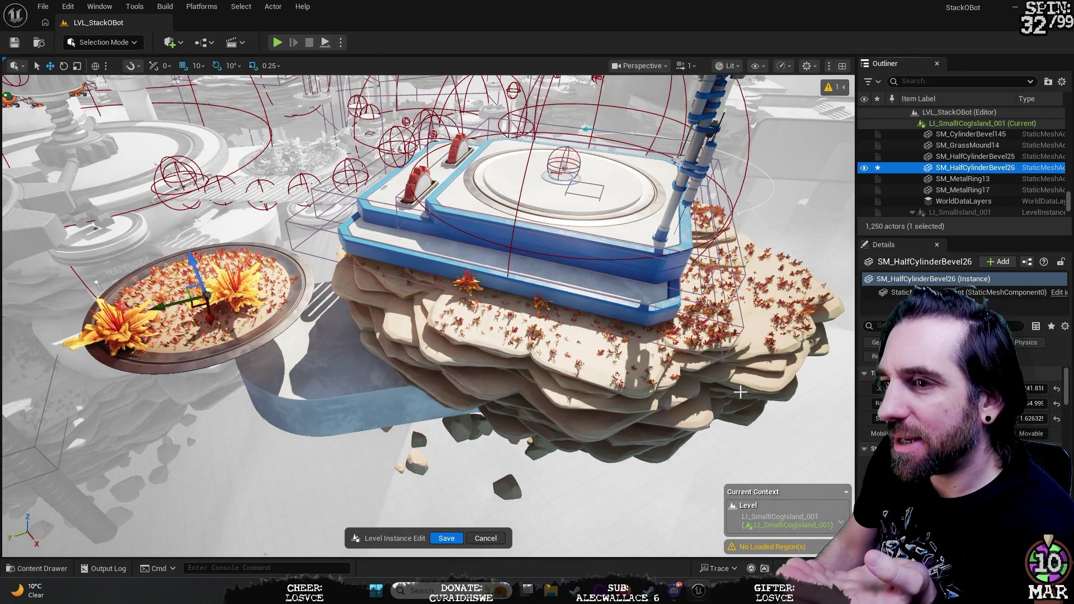
pyautogui.click(985, 385)
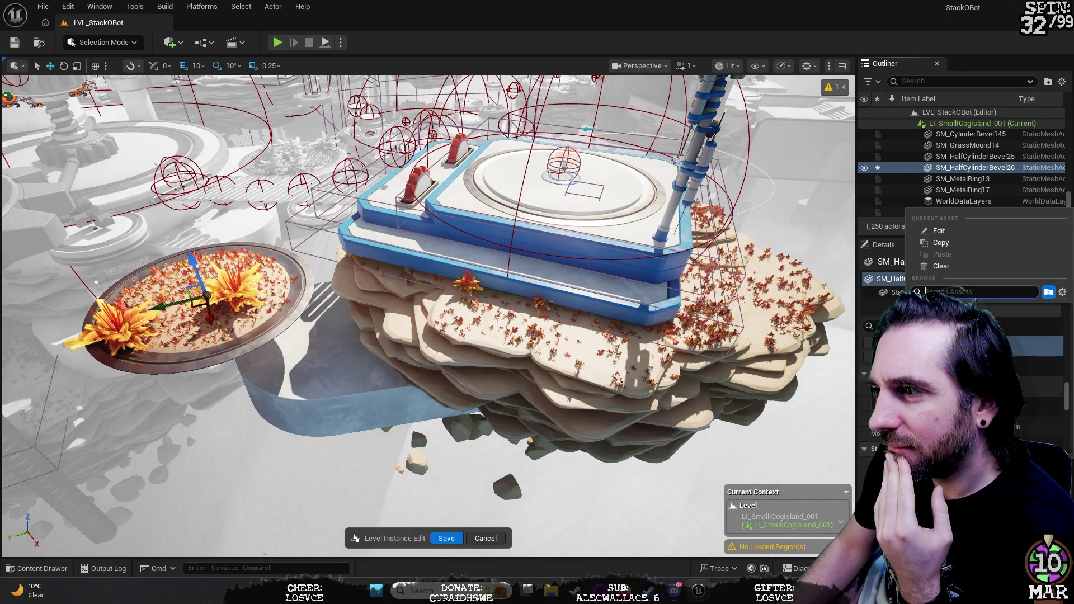
pyautogui.press('Escape')
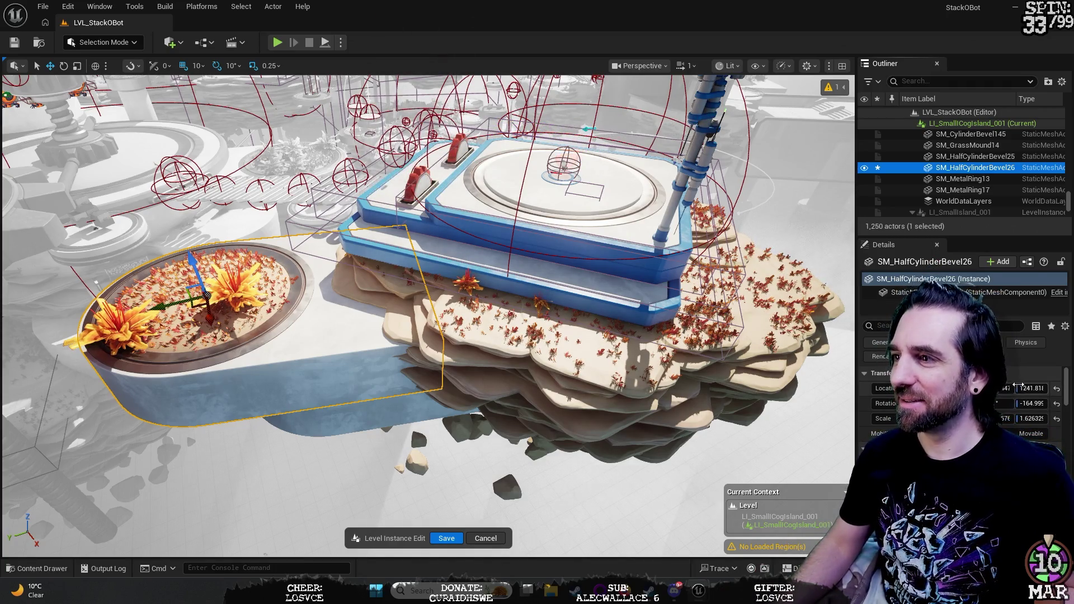
pyautogui.click(1021, 359)
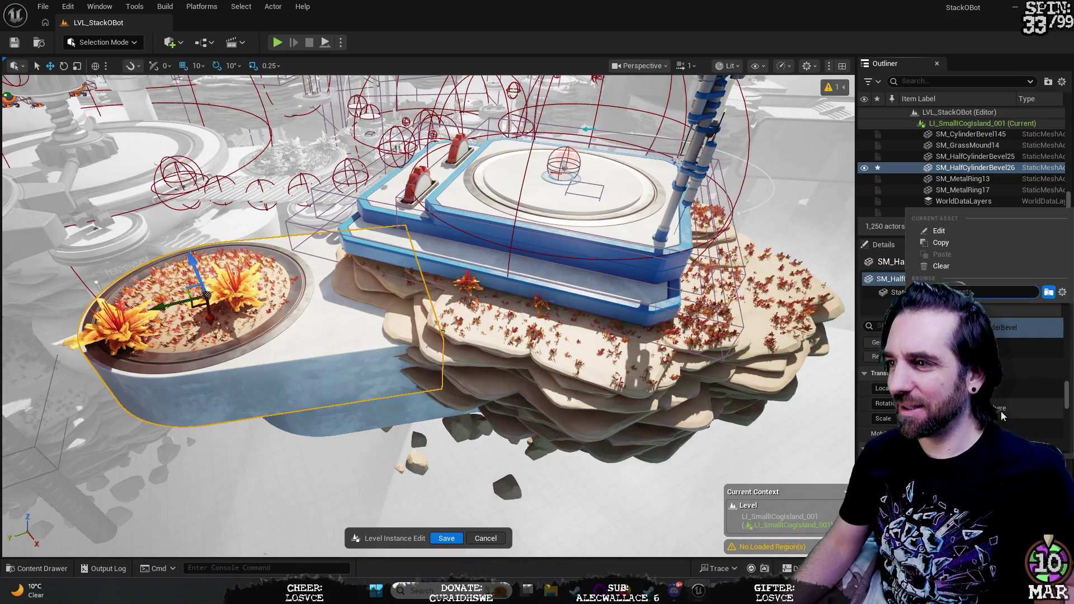
pyautogui.scroll(-3, 1002, 413)
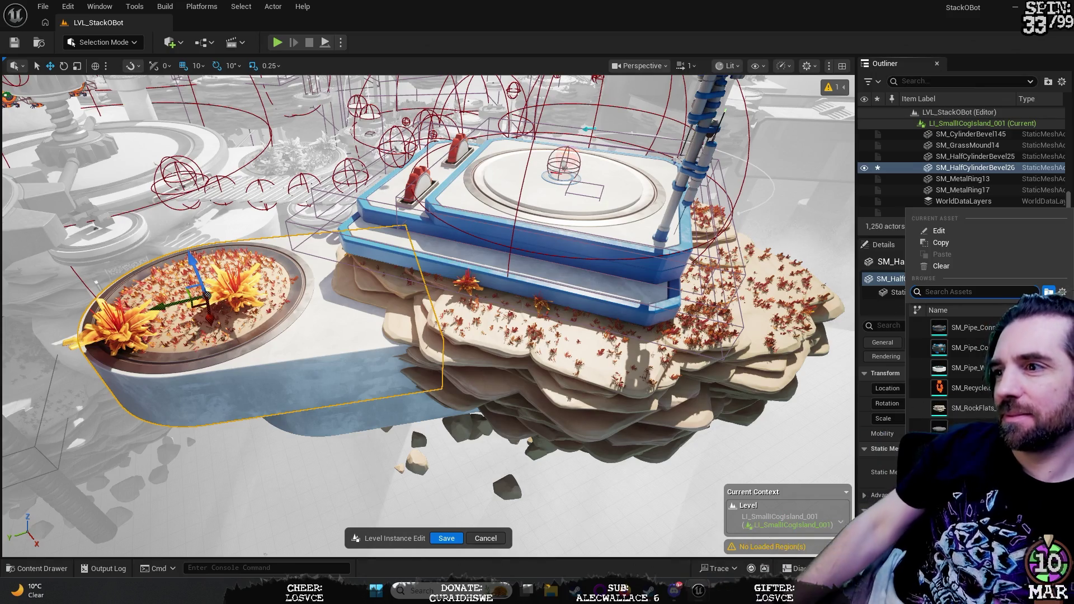
pyautogui.click(960, 328)
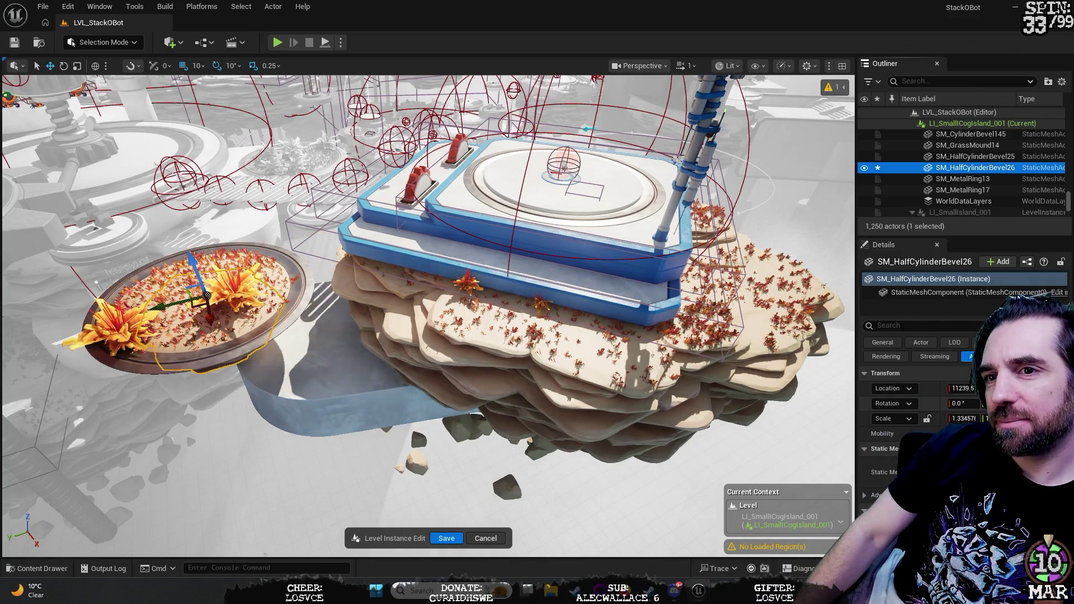
# Step: Focus on SM_HalfCylinderBevel26, orbit its layered rock base, and open the Static Mesh list
pyautogui.press('f')
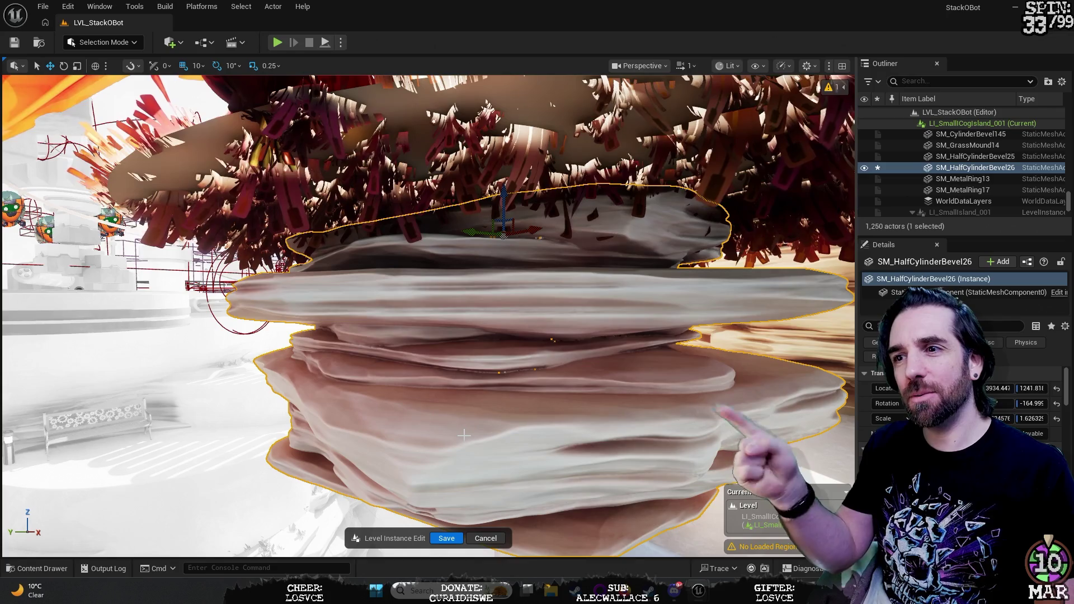
pyautogui.moveTo(500, 413)
pyautogui.mouseDown()
pyautogui.moveTo(459, 404)
pyautogui.moveTo(484, 409)
pyautogui.moveTo(599, 363)
pyautogui.mouseUp()
pyautogui.moveTo(561, 417); pyautogui.dragTo(561, 417)
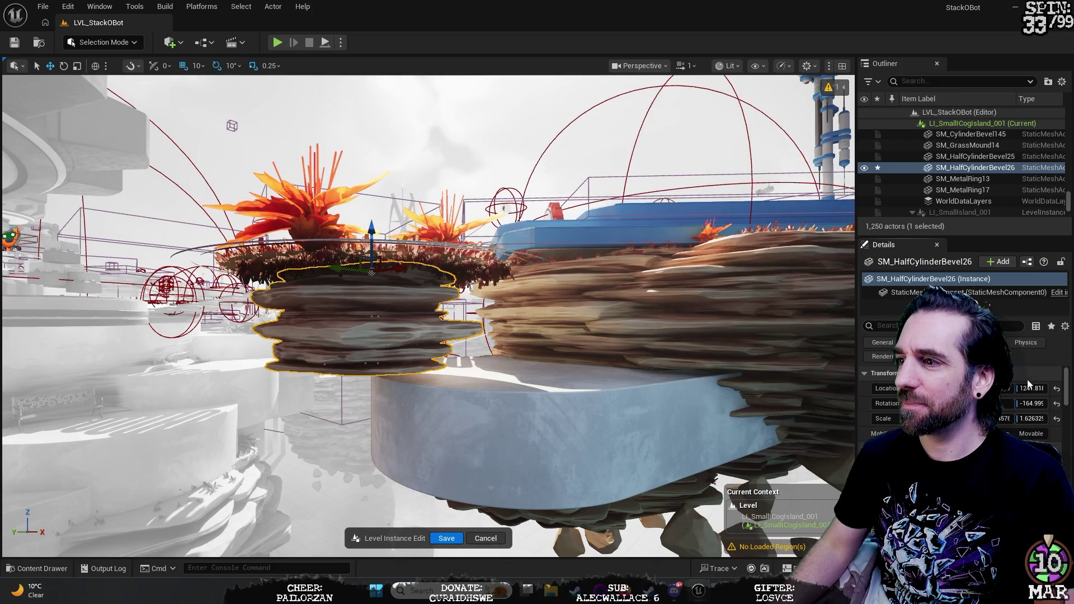
pyautogui.click(1008, 467)
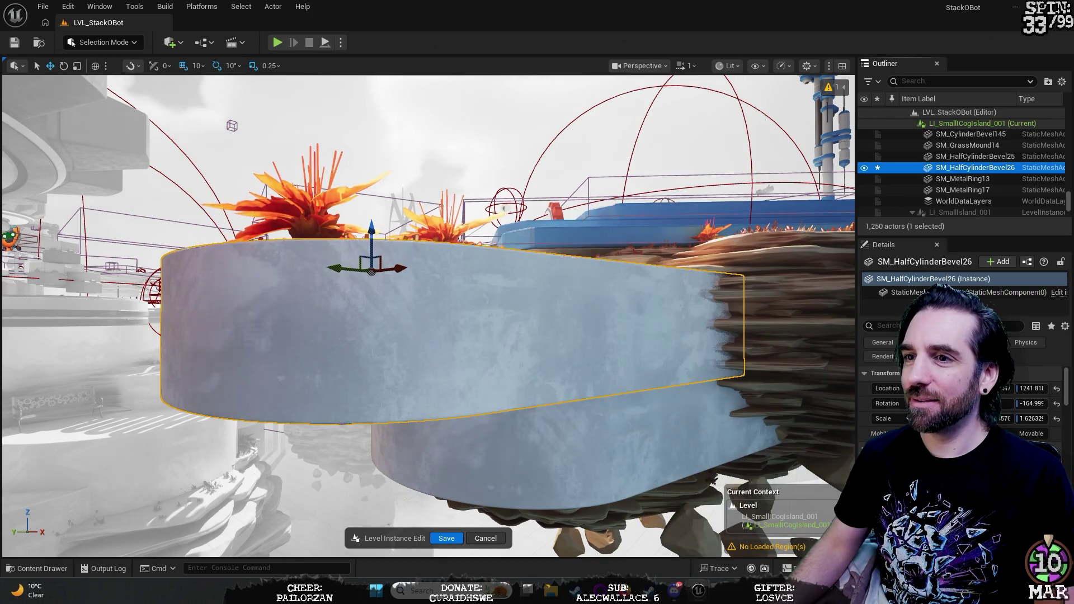
# Step: Assign the large SM_HalfCylinderBevel mesh, then fly under the island and select PCG_UnderRock14
pyautogui.click(1033, 345)
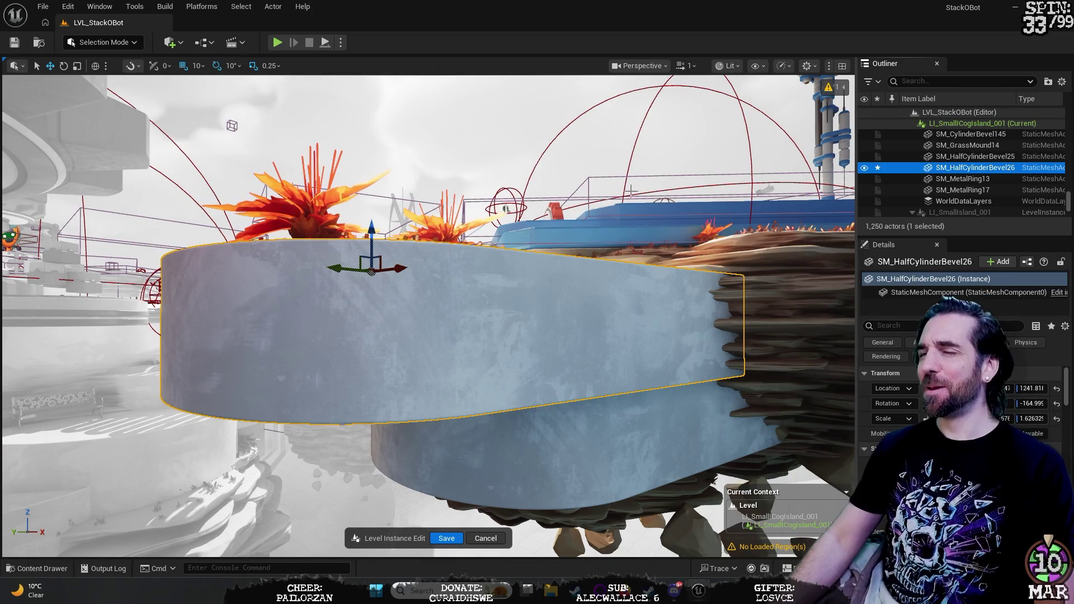
pyautogui.moveTo(425, 313)
pyautogui.mouseDown()
pyautogui.moveTo(425, 291)
pyautogui.moveTo(392, 235)
pyautogui.moveTo(402, 324)
pyautogui.moveTo(414, 302)
pyautogui.moveTo(403, 291)
pyautogui.moveTo(425, 314)
pyautogui.moveTo(420, 269)
pyautogui.moveTo(425, 304)
pyautogui.moveTo(411, 278)
pyautogui.mouseUp()
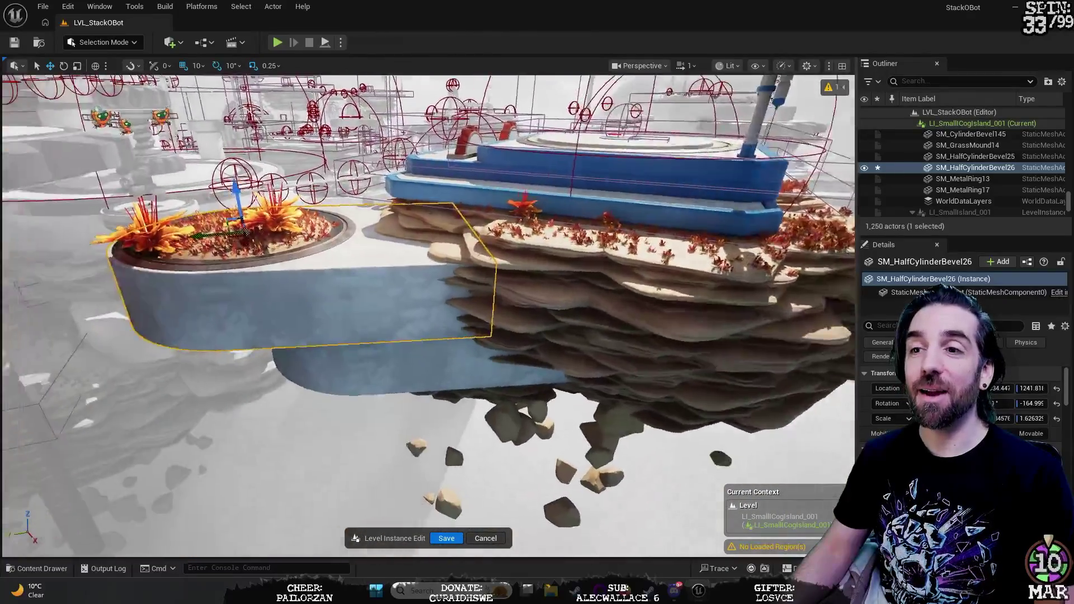
pyautogui.scroll(5, 429, 316)
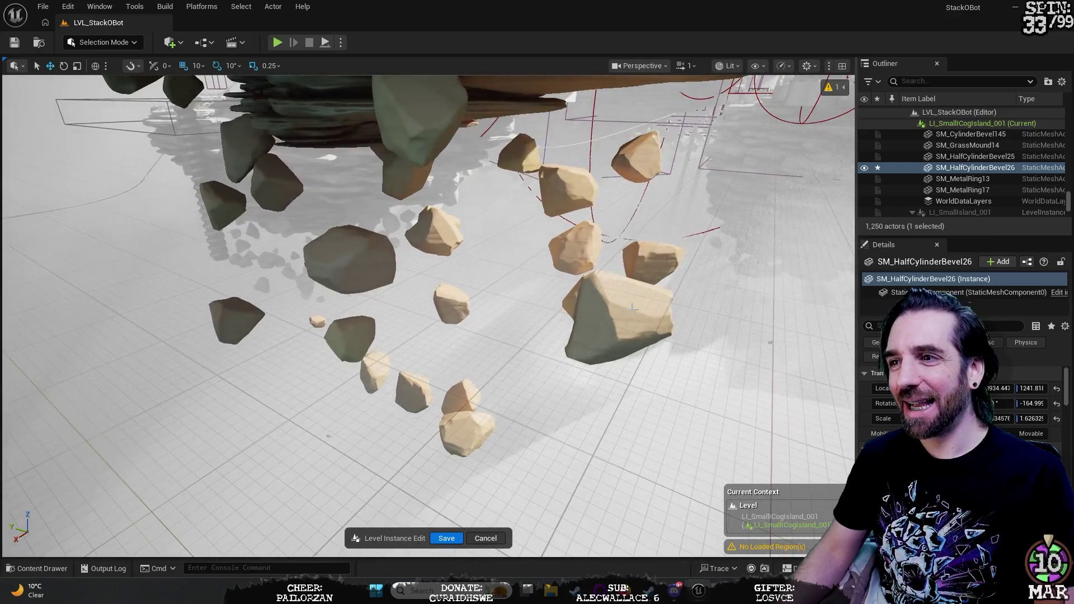
pyautogui.click(630, 333)
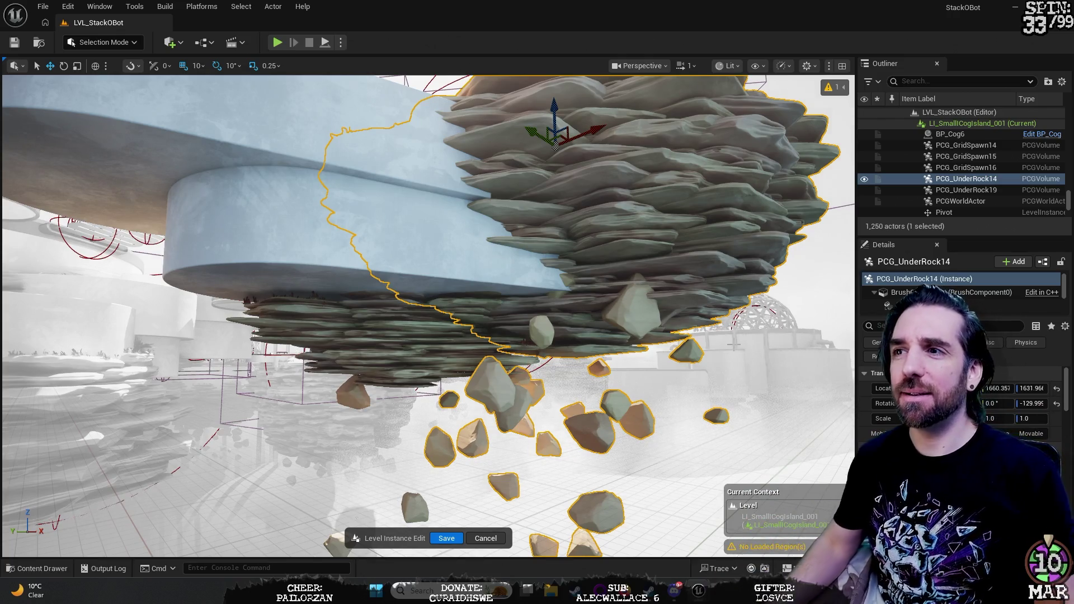
# Step: Fly in close around PCG_UnderRock14's layered rocks, then deselect it
pyautogui.moveTo(735, 395)
pyautogui.mouseDown()
pyautogui.moveTo(794, 380)
pyautogui.moveTo(772, 386)
pyautogui.moveTo(739, 358)
pyautogui.moveTo(705, 364)
pyautogui.mouseUp()
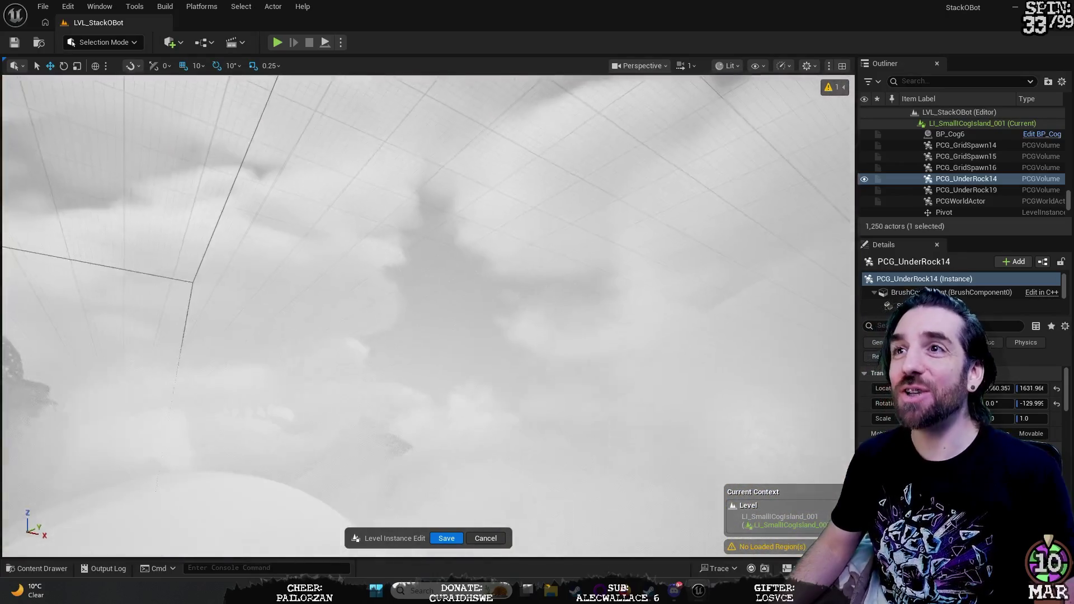
pyautogui.press('f')
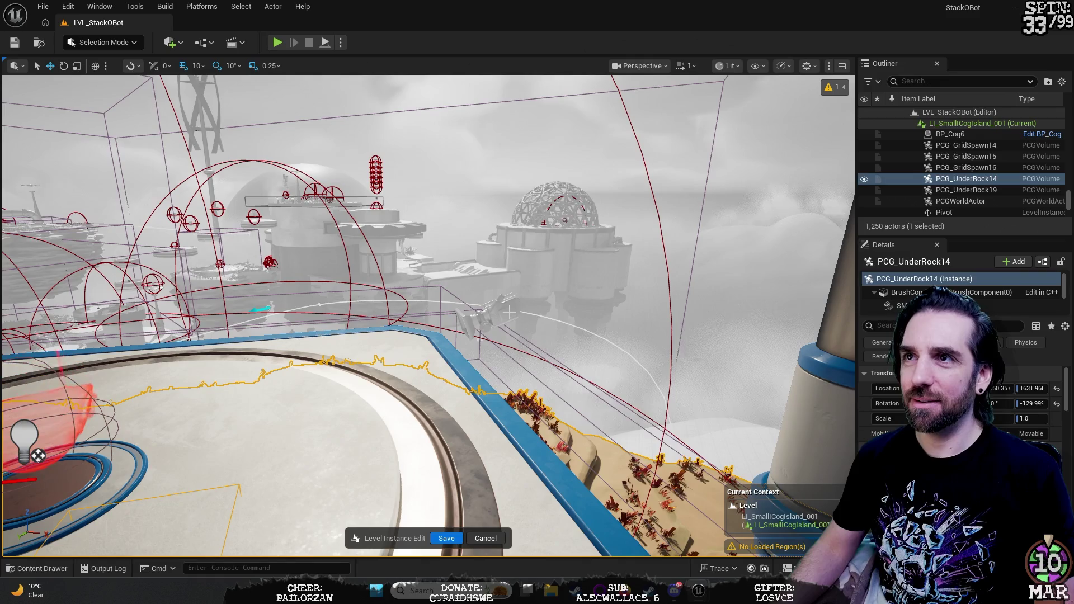
pyautogui.press('Escape')
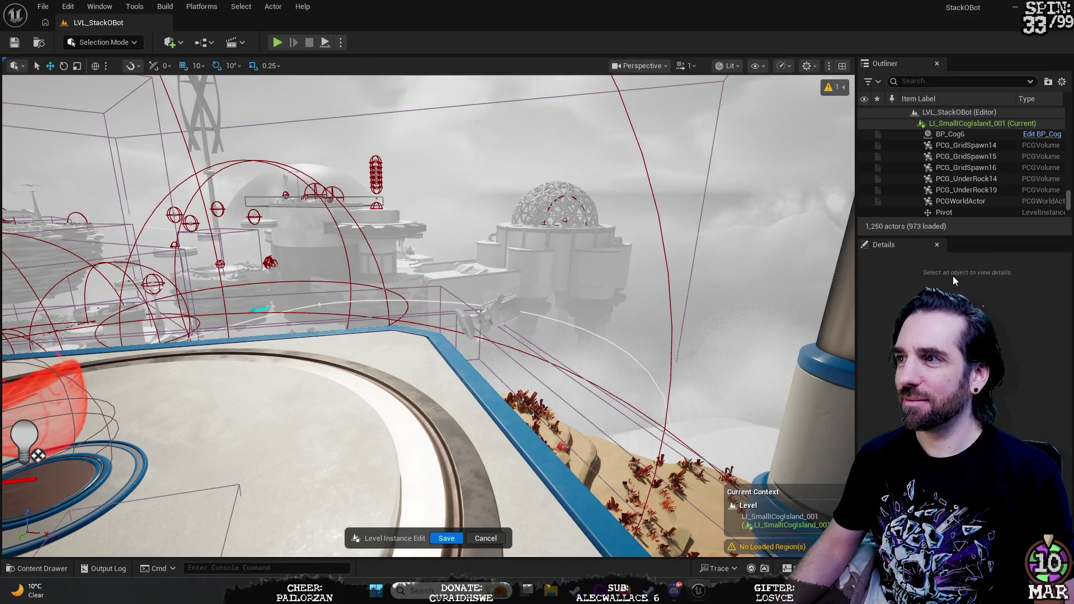
# Step: Exit the level instance edit without saving and fly the view over the islands
pyautogui.press('Escape')
pyautogui.click(613, 314)
pyautogui.moveTo(760, 336)
pyautogui.mouseDown()
pyautogui.moveTo(739, 363)
pyautogui.moveTo(767, 314)
pyautogui.moveTo(728, 336)
pyautogui.moveTo(750, 291)
pyautogui.moveTo(828, 311)
pyautogui.moveTo(833, 333)
pyautogui.moveTo(817, 330)
pyautogui.moveTo(803, 370)
pyautogui.moveTo(809, 330)
pyautogui.moveTo(700, 302)
pyautogui.mouseUp()
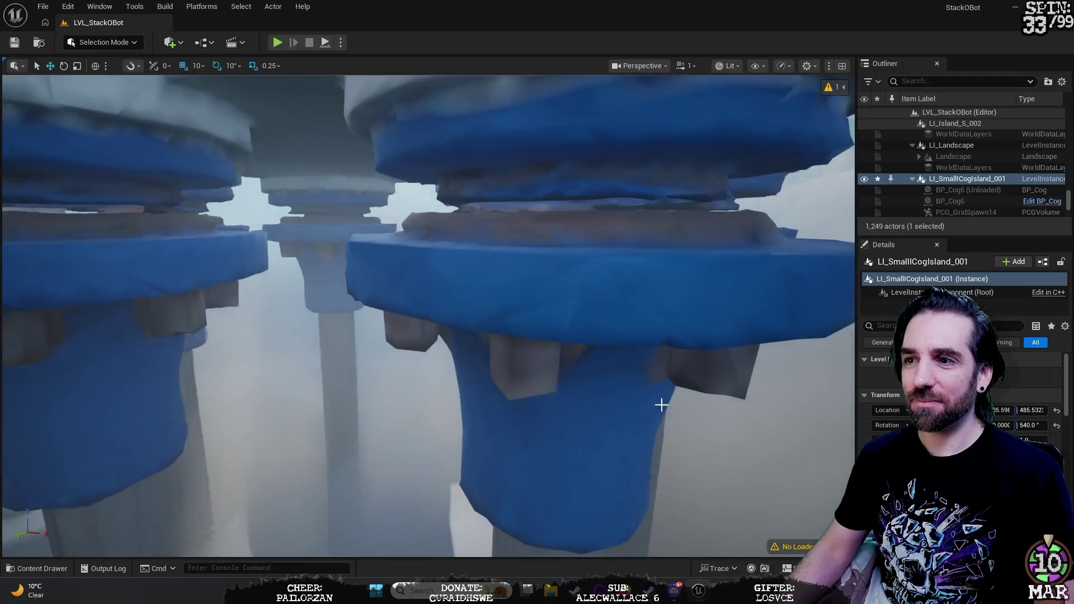
# Step: Select the merged HLOD actor and fly from the tower legs up close to the dome's merged mesh
pyautogui.click(619, 463)
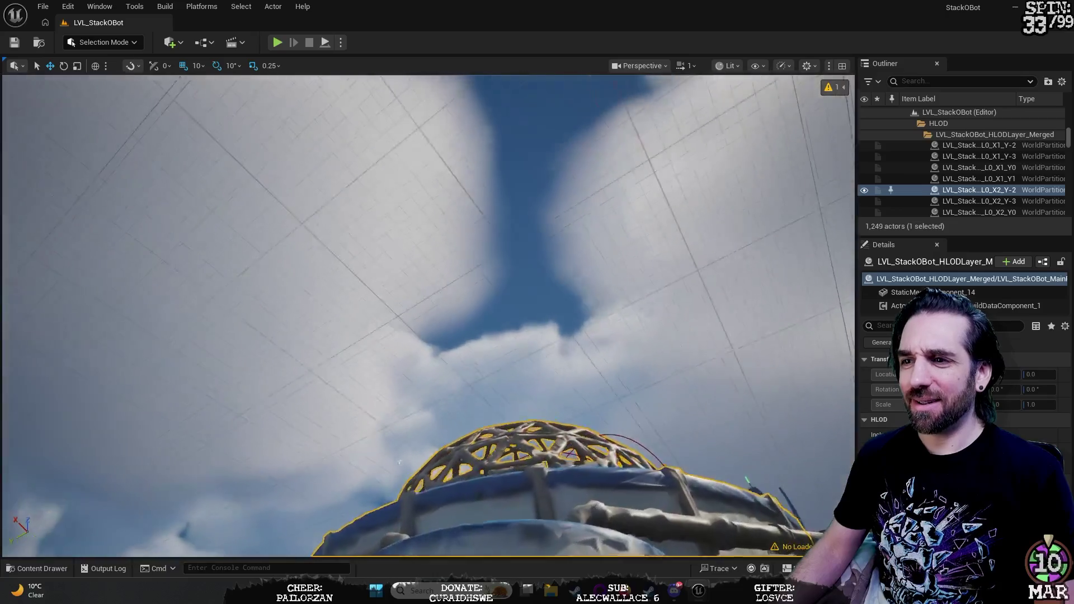
pyautogui.press('w')
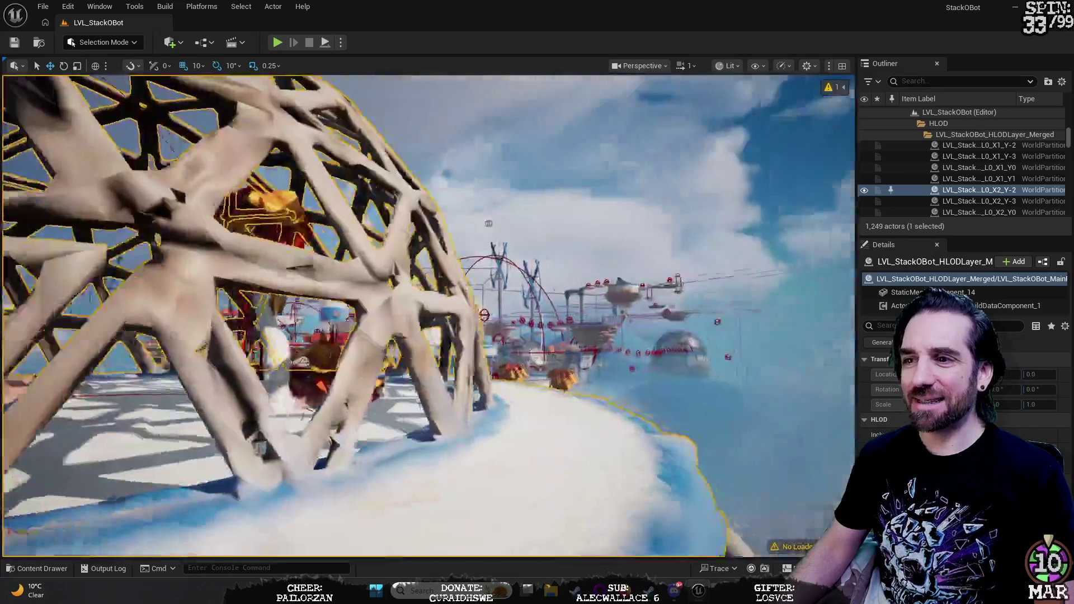
pyautogui.press('s')
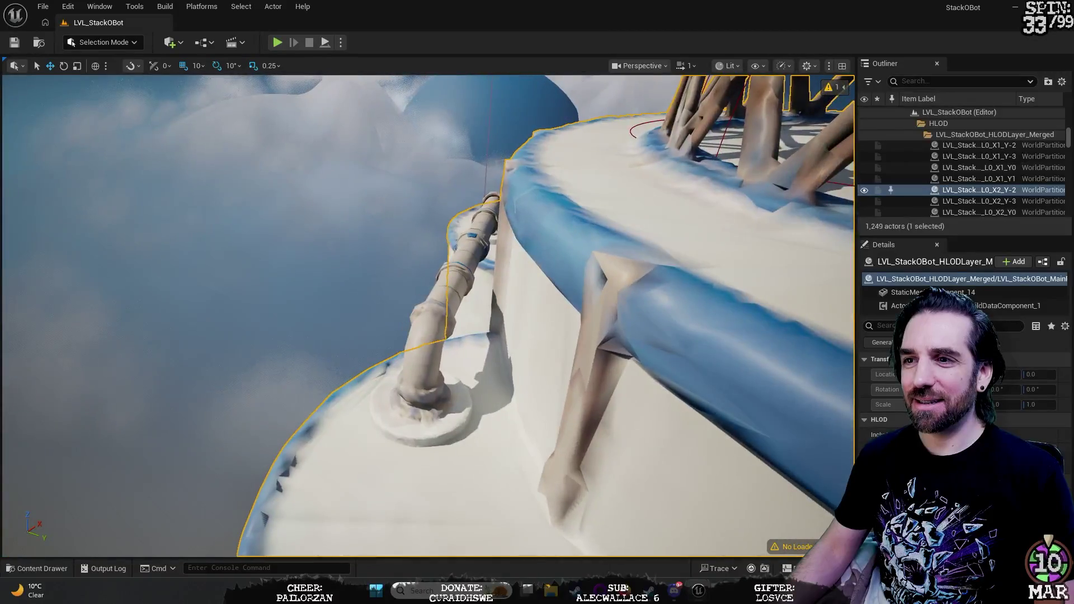
pyautogui.press('s')
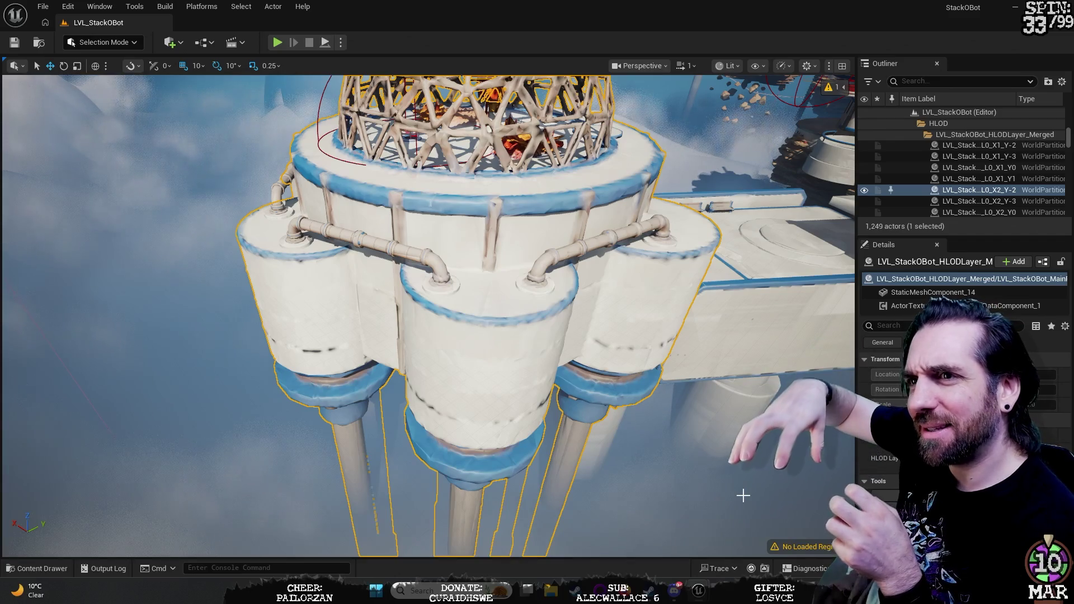
pyautogui.moveTo(711, 530)
pyautogui.mouseDown()
pyautogui.moveTo(650, 487)
pyautogui.moveTo(710, 529)
pyautogui.mouseUp()
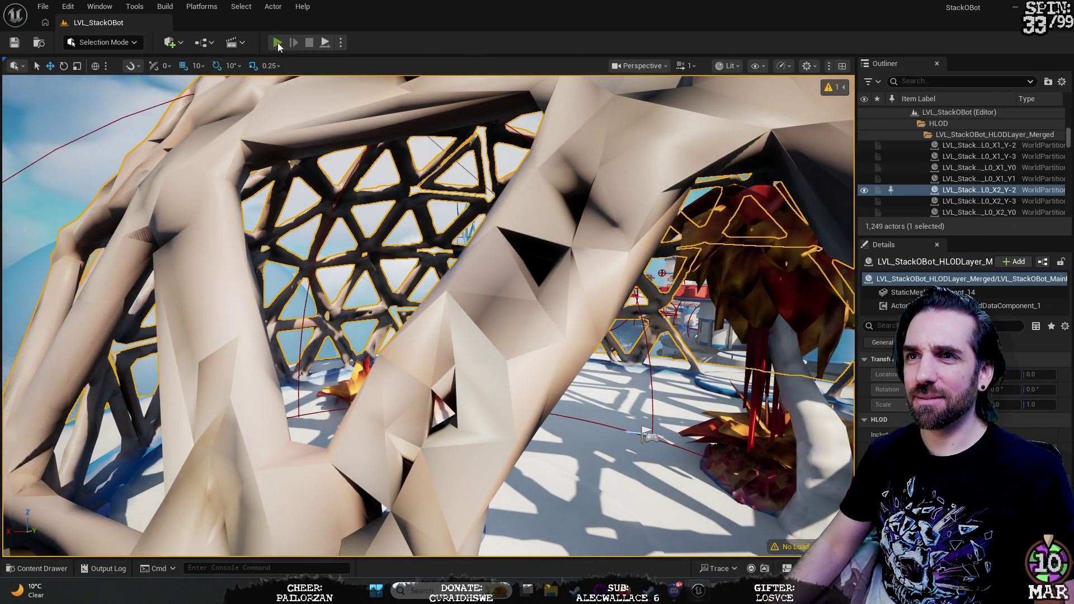
# Step: Play-test the level, running the robot around the dome floor, then stop and return to editing
pyautogui.click(278, 44)
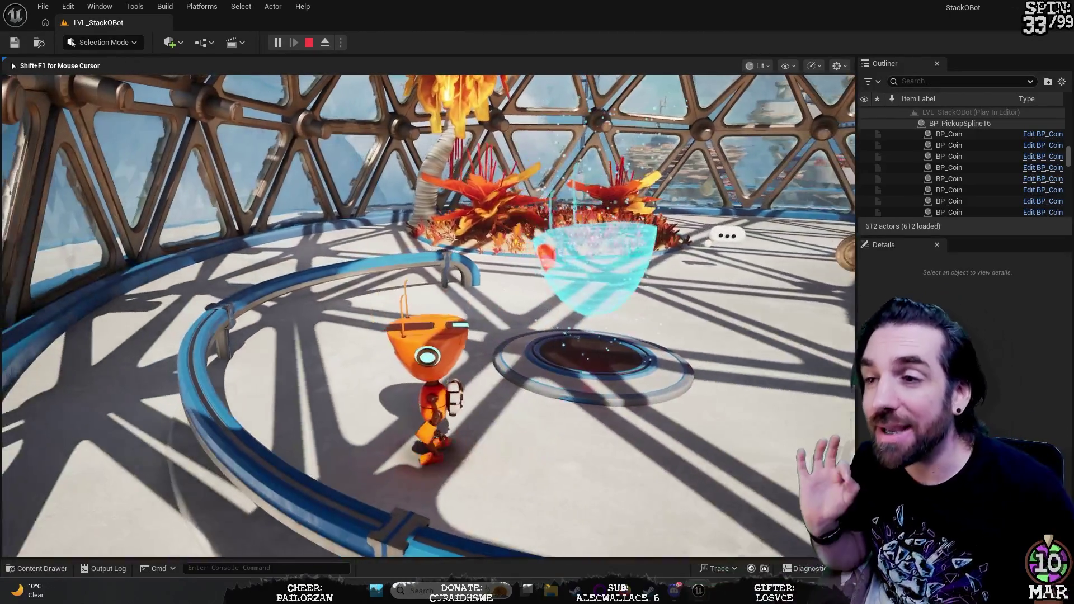
pyautogui.press('w')
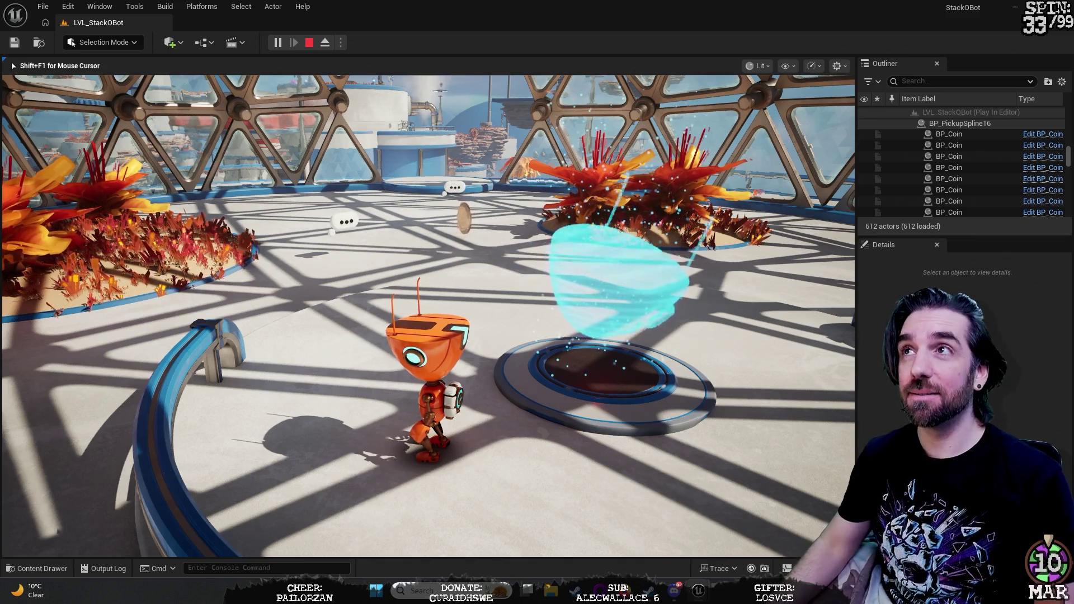
pyautogui.press('w')
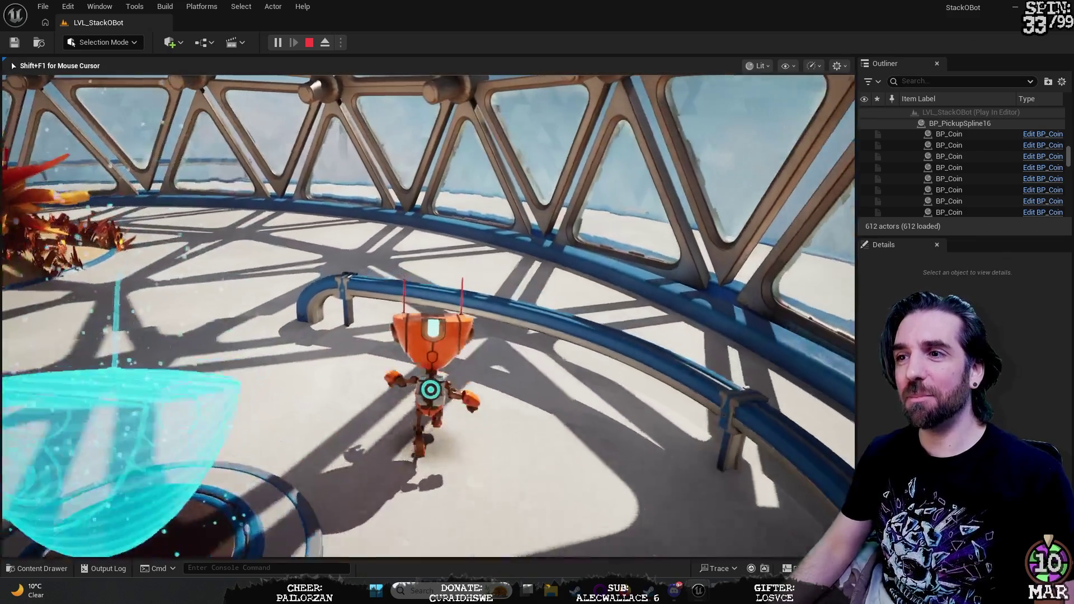
pyautogui.press('a')
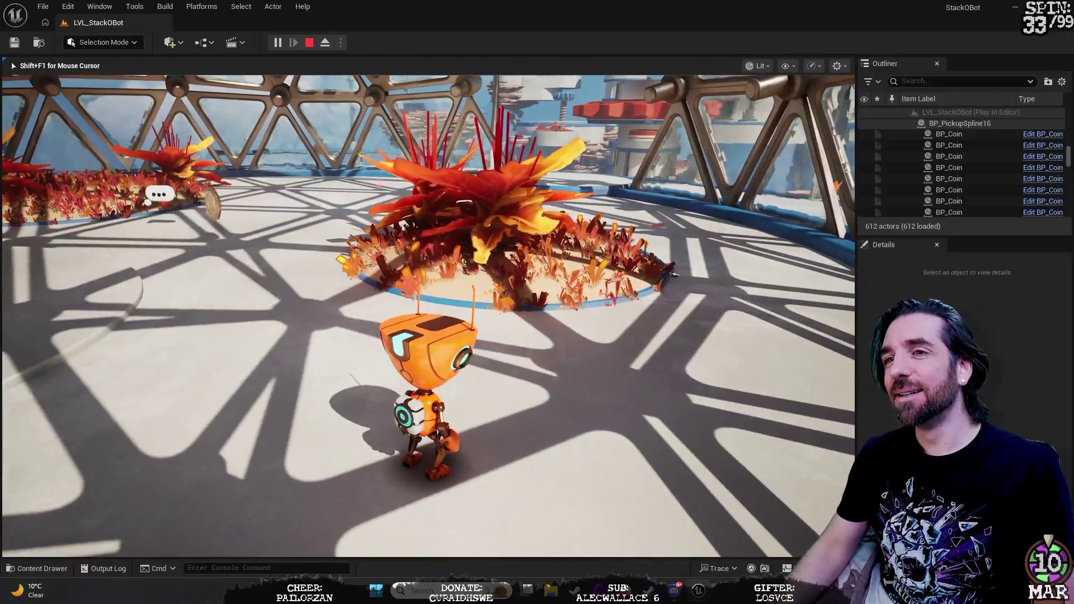
pyautogui.press('d')
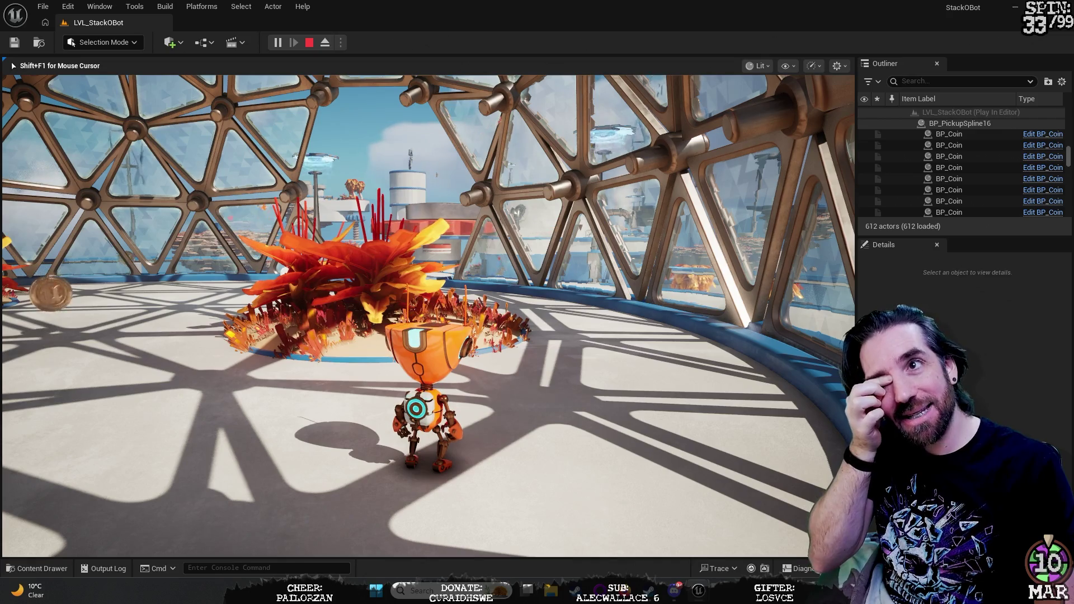
pyautogui.press('a')
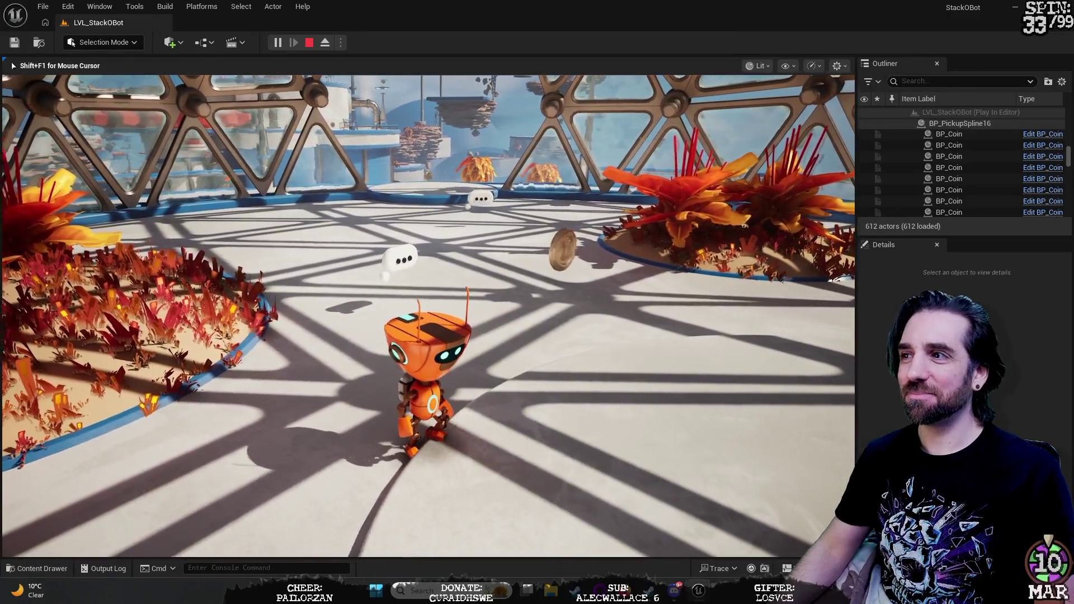
pyautogui.hotkey('shift', 'F1')
pyautogui.press('Escape')
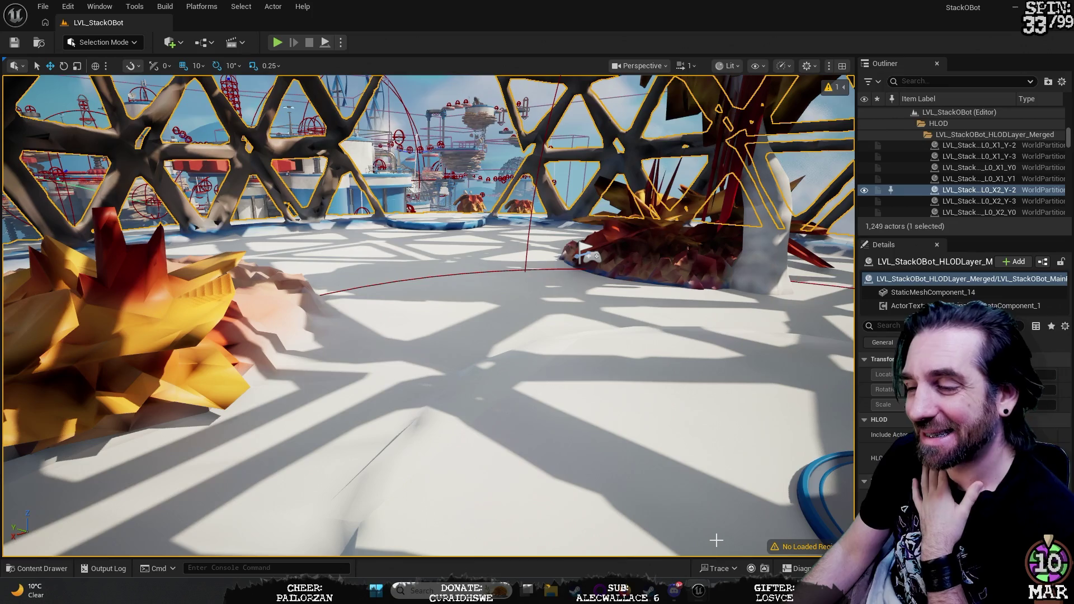
# Step: Bring up the BP_MovingPlatform blueprint and pan around its Construction Script nodes
pyautogui.moveTo(700, 590)
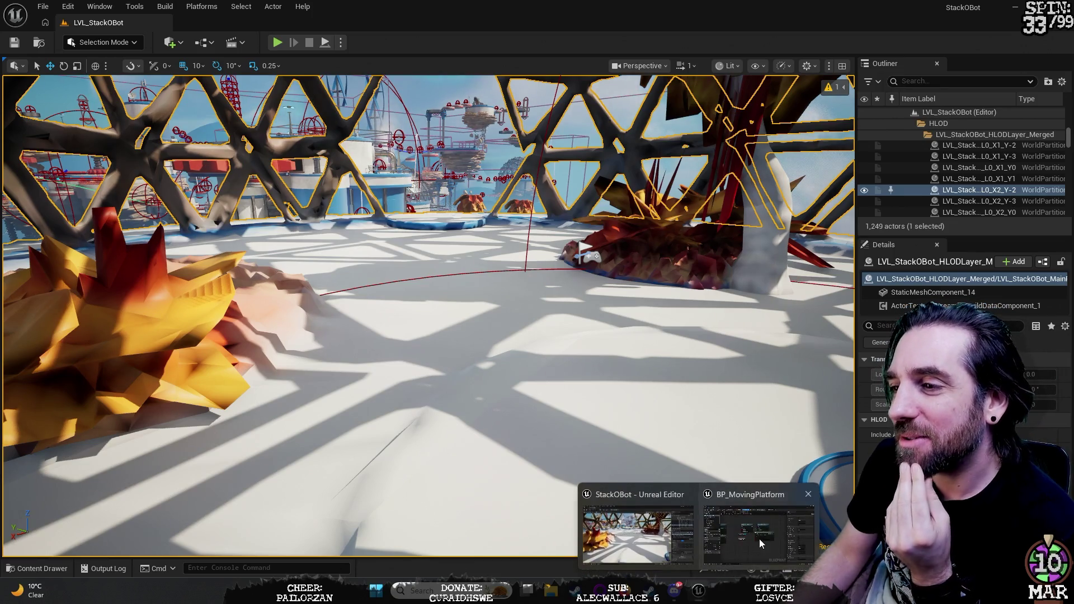
pyautogui.click(760, 539)
pyautogui.scroll(-1, 374, 452)
pyautogui.moveTo(391, 426)
pyautogui.mouseDown()
pyautogui.moveTo(610, 403)
pyautogui.moveTo(723, 434)
pyautogui.mouseUp()
pyautogui.scroll(-1, 564, 451)
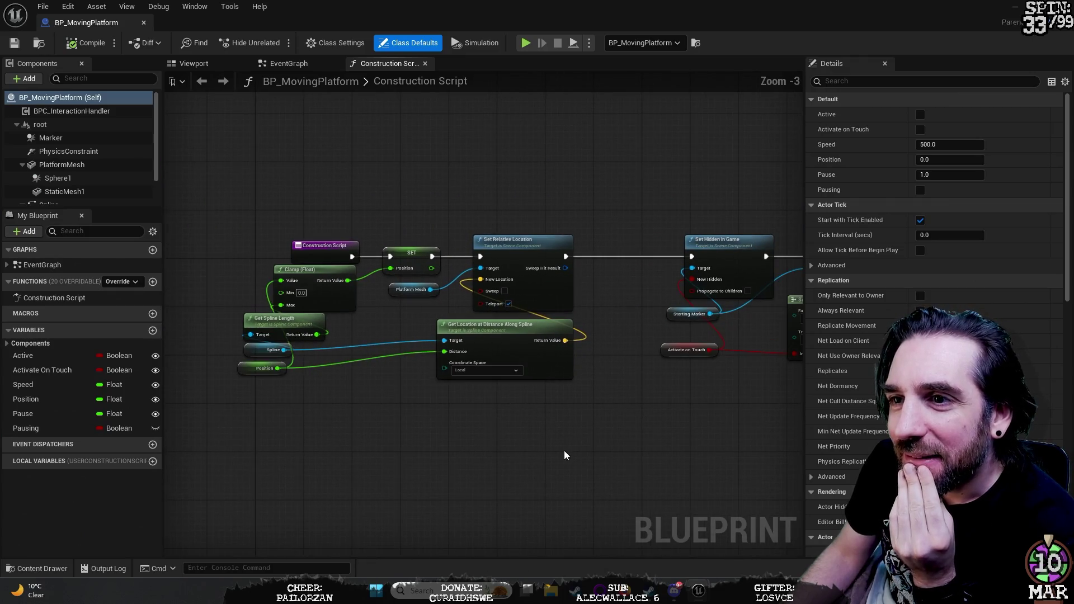
# Step: Pan to the Select and Set Collision nodes, then switch to the EventGraph
pyautogui.moveTo(551, 453); pyautogui.dragTo(535, 484)
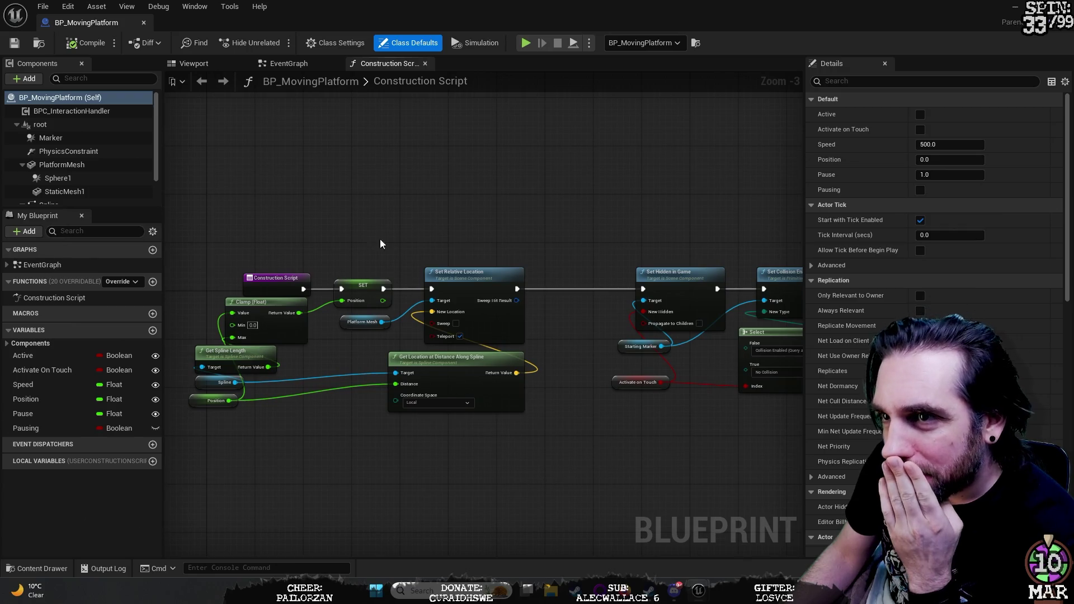
pyautogui.click(283, 63)
pyautogui.scroll(-8, 393, 246)
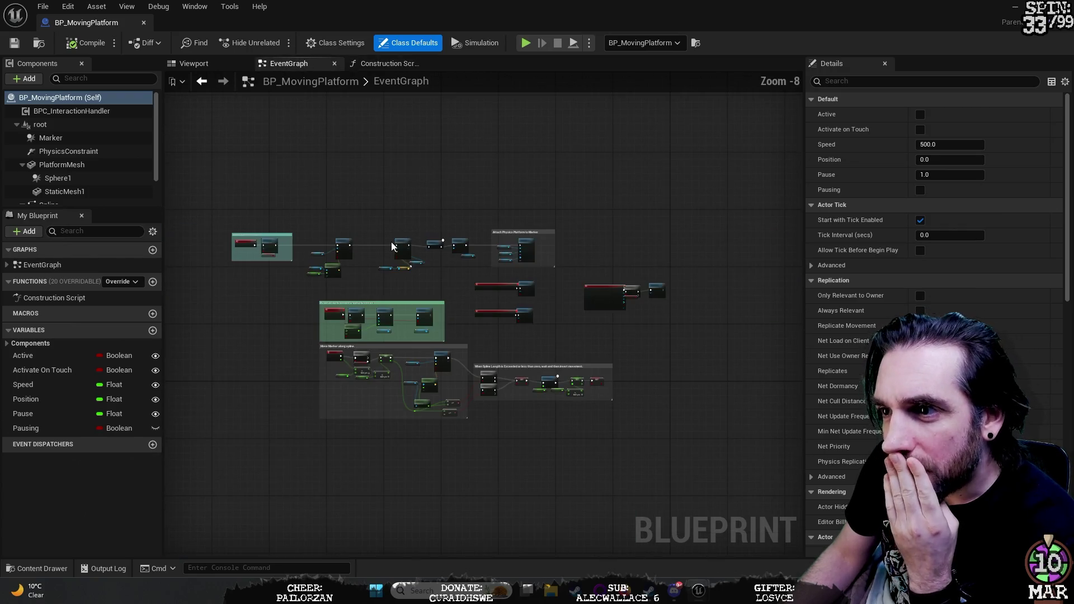
pyautogui.click(382, 66)
pyautogui.click(317, 66)
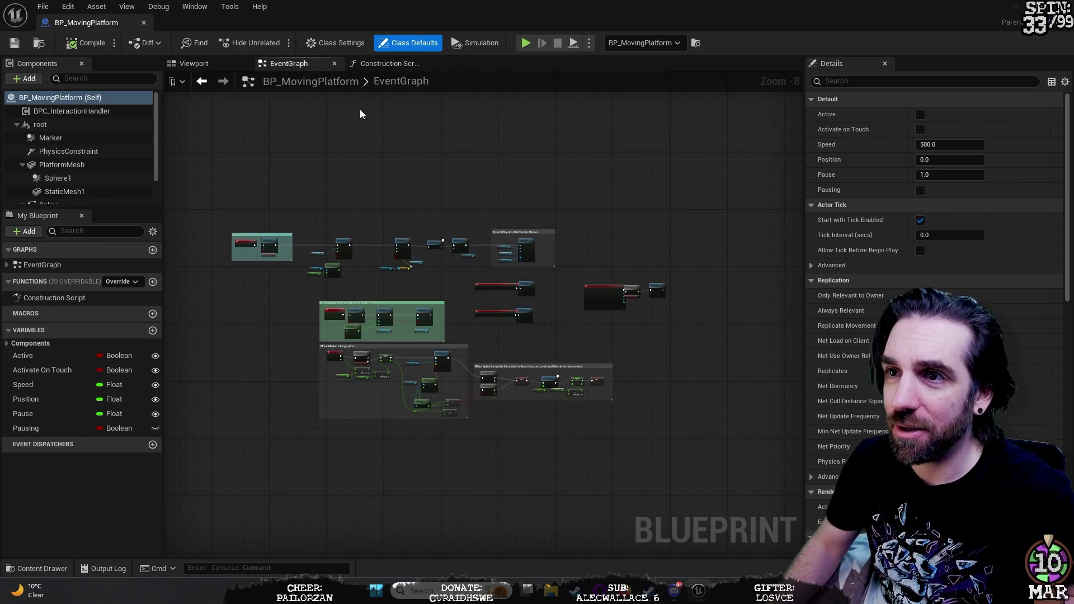
# Step: Zoom and pan through the EventGraph's tick-toggling and spline movement node groups
pyautogui.scroll(4, 409, 187)
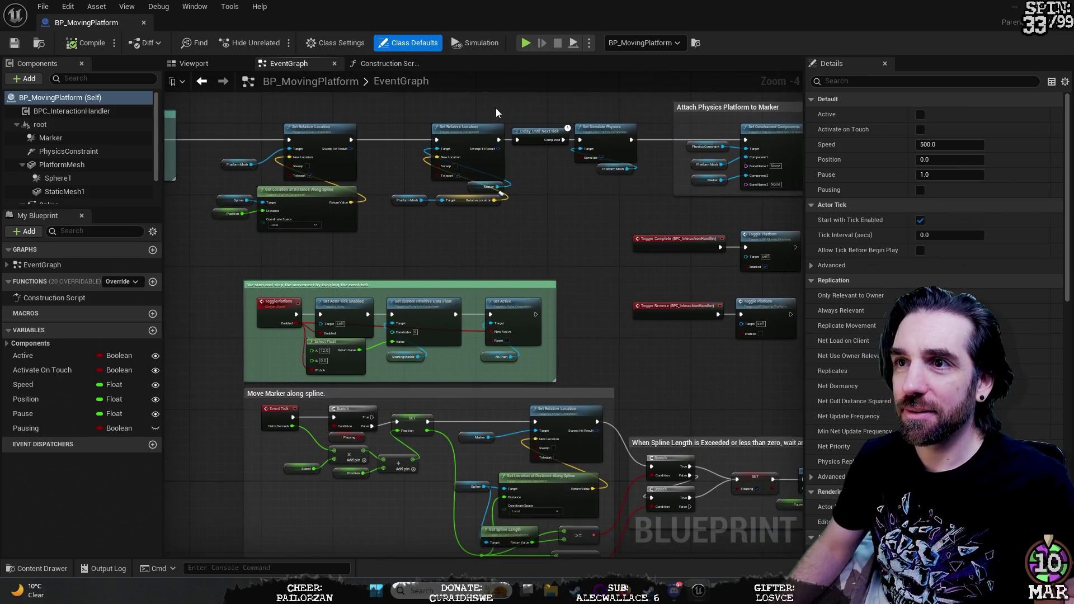
pyautogui.scroll(3, 413, 263)
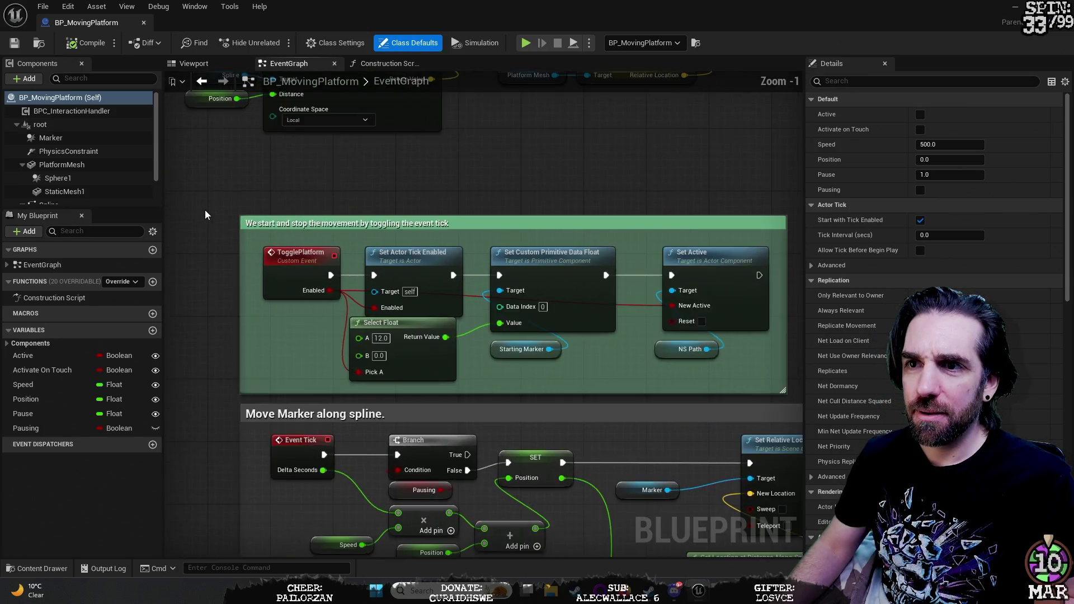
pyautogui.scroll(1, 218, 209)
pyautogui.moveTo(400, 183)
pyautogui.mouseDown()
pyautogui.moveTo(357, 186)
pyautogui.moveTo(332, 173)
pyautogui.mouseUp()
pyautogui.scroll(-4, 474, 164)
pyautogui.scroll(-3, 528, 147)
pyautogui.moveTo(527, 148); pyautogui.dragTo(508, 305)
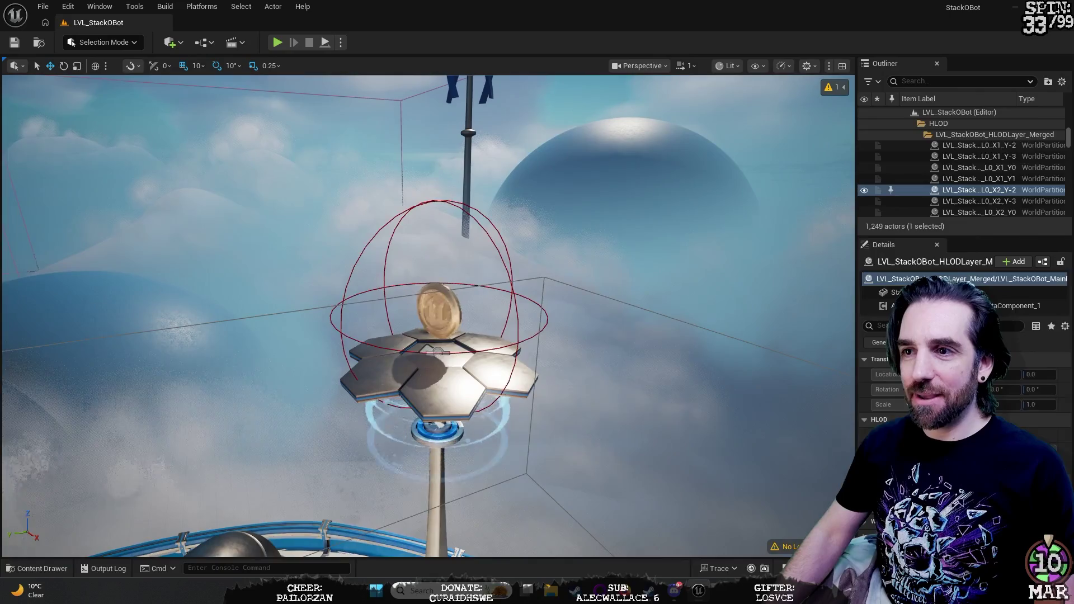
# Step: Select LI_02_CliffClimb, scroll the Outliner, and swing the view onto the coin platform by the white tower
pyautogui.click(490, 314)
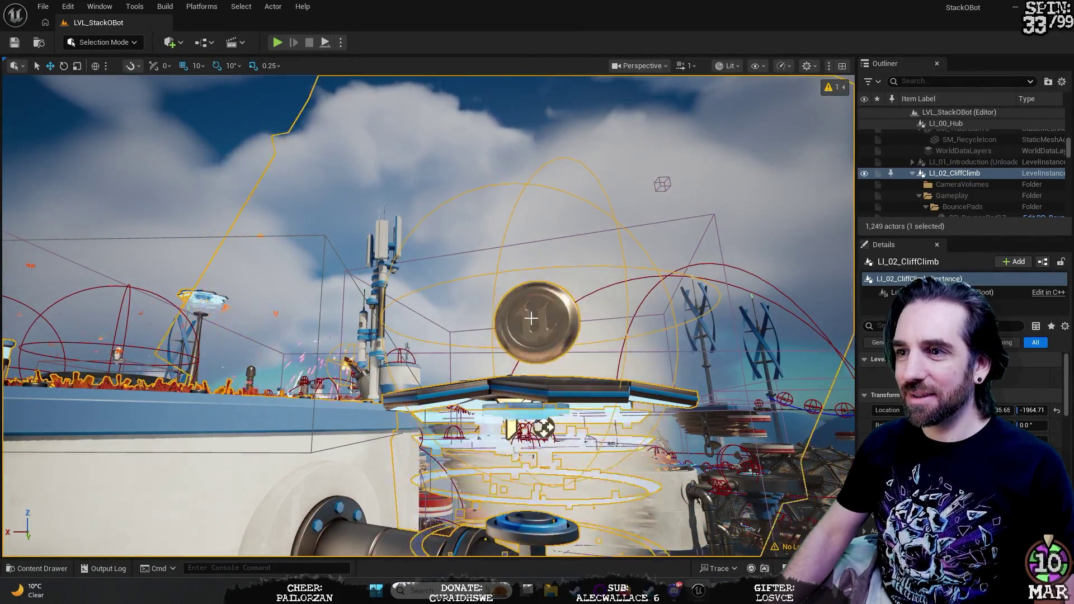
pyautogui.scroll(-1, 1026, 180)
pyautogui.scroll(-3, 1025, 179)
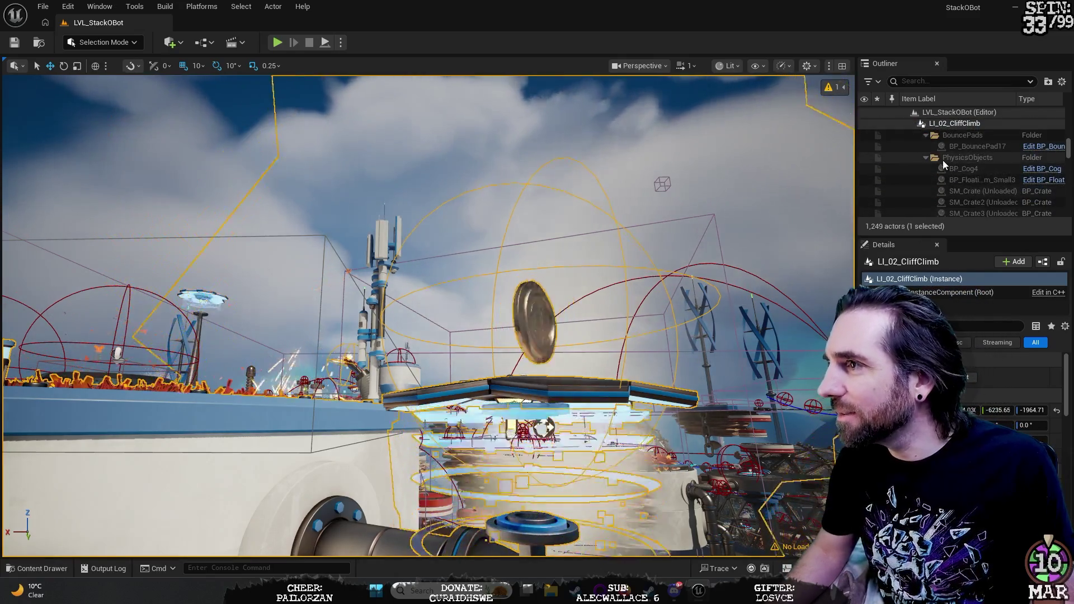
pyautogui.scroll(3, 942, 160)
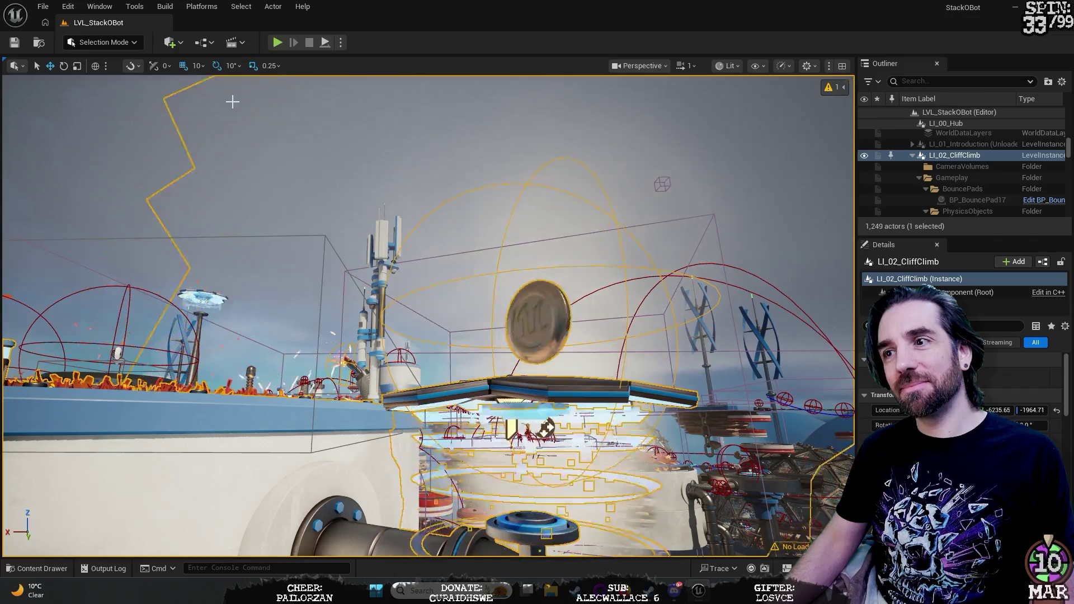
pyautogui.moveTo(535, 309)
pyautogui.mouseDown()
pyautogui.moveTo(593, 309)
pyautogui.moveTo(616, 279)
pyautogui.moveTo(605, 347)
pyautogui.moveTo(593, 336)
pyautogui.moveTo(559, 358)
pyautogui.moveTo(526, 313)
pyautogui.moveTo(559, 330)
pyautogui.mouseUp()
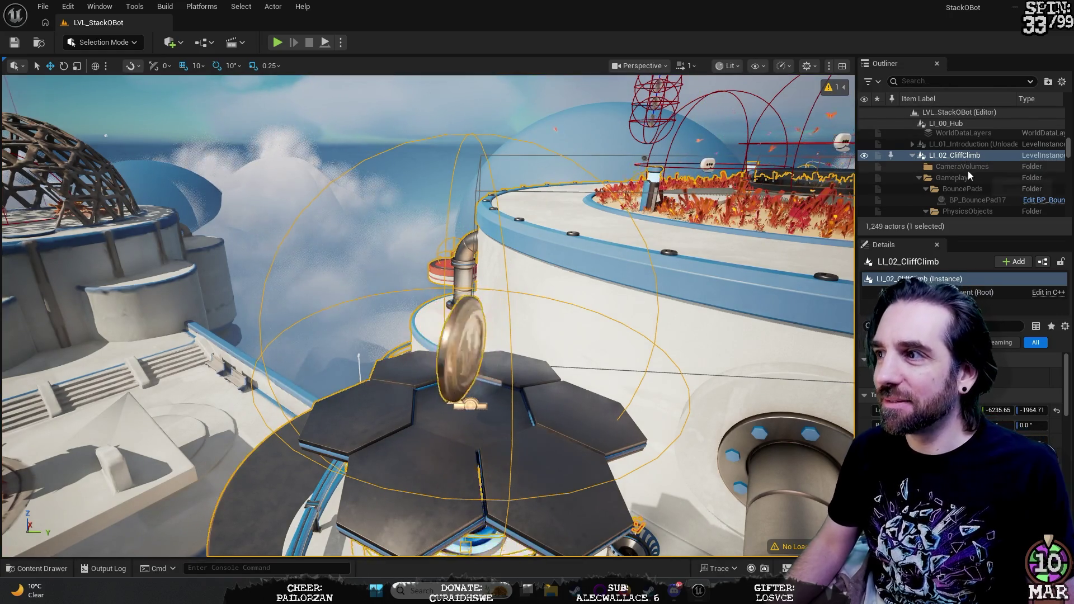
# Step: Jump to SM_Crate, then reselect and focus LI_02_CliffClimb for a close look at its spinning coin
pyautogui.scroll(-2, 983, 182)
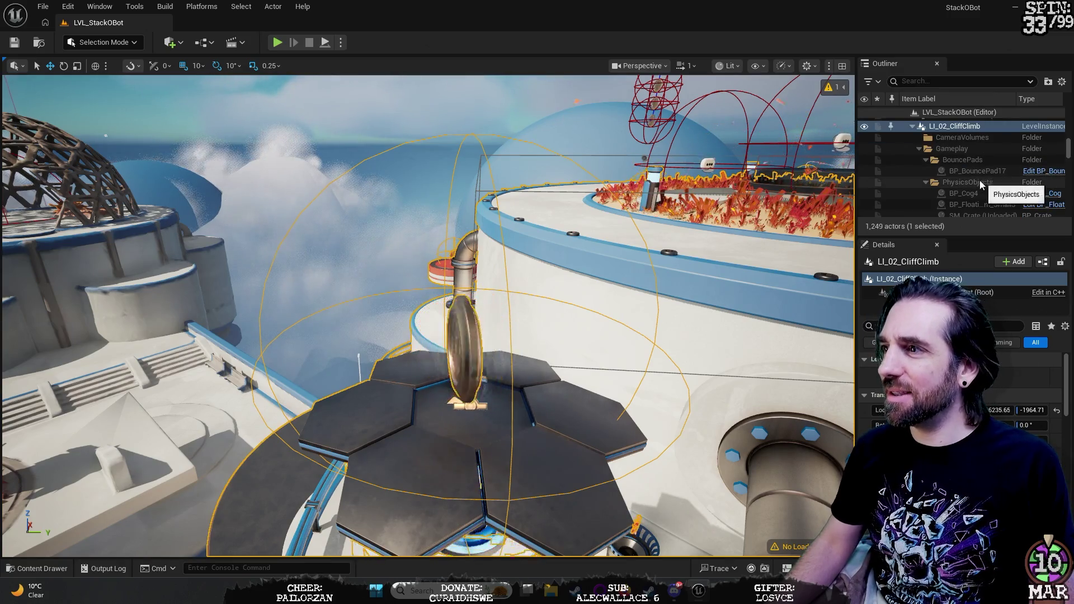
pyautogui.scroll(-2, 1004, 173)
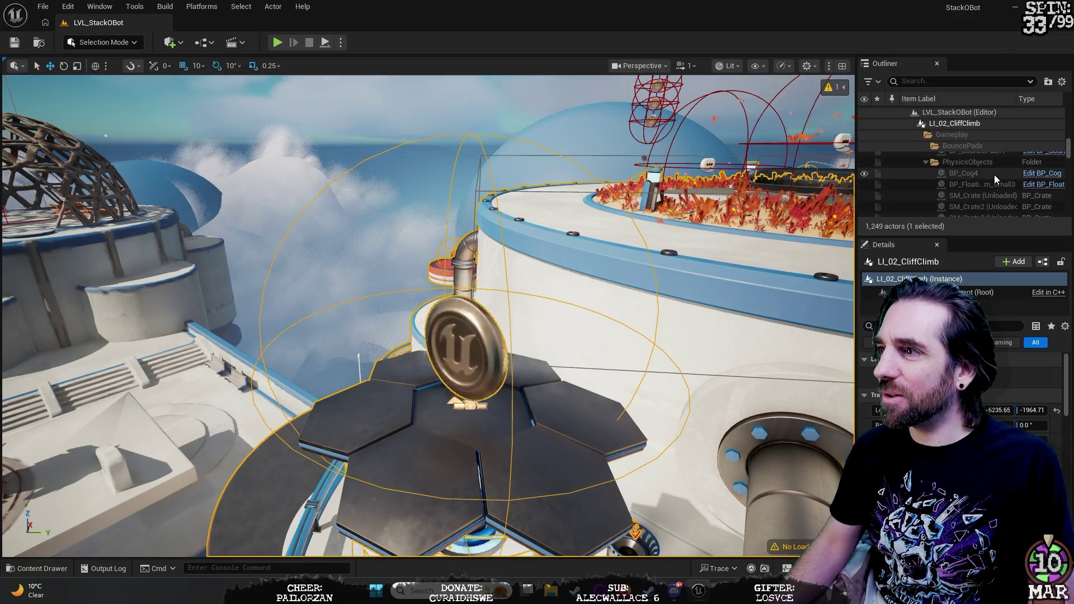
pyautogui.doubleClick(995, 196)
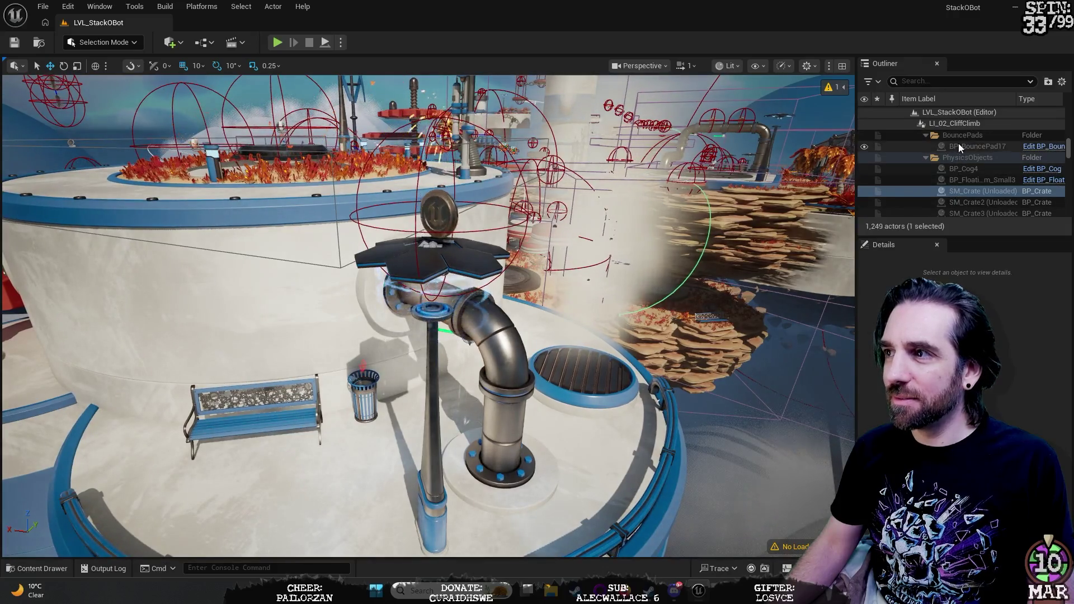
pyautogui.scroll(4, 972, 140)
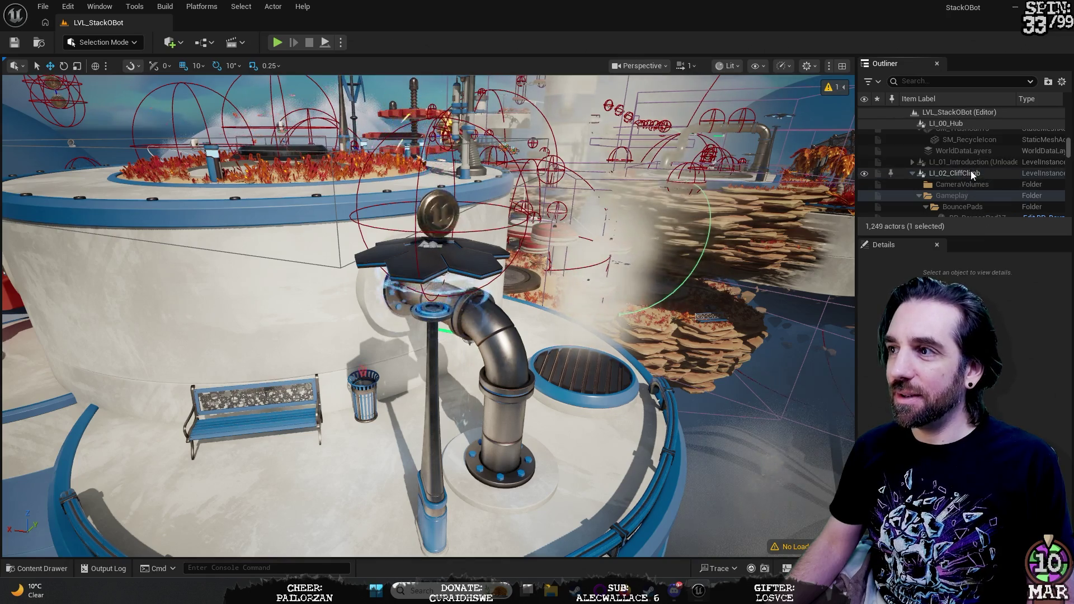
pyautogui.click(972, 174)
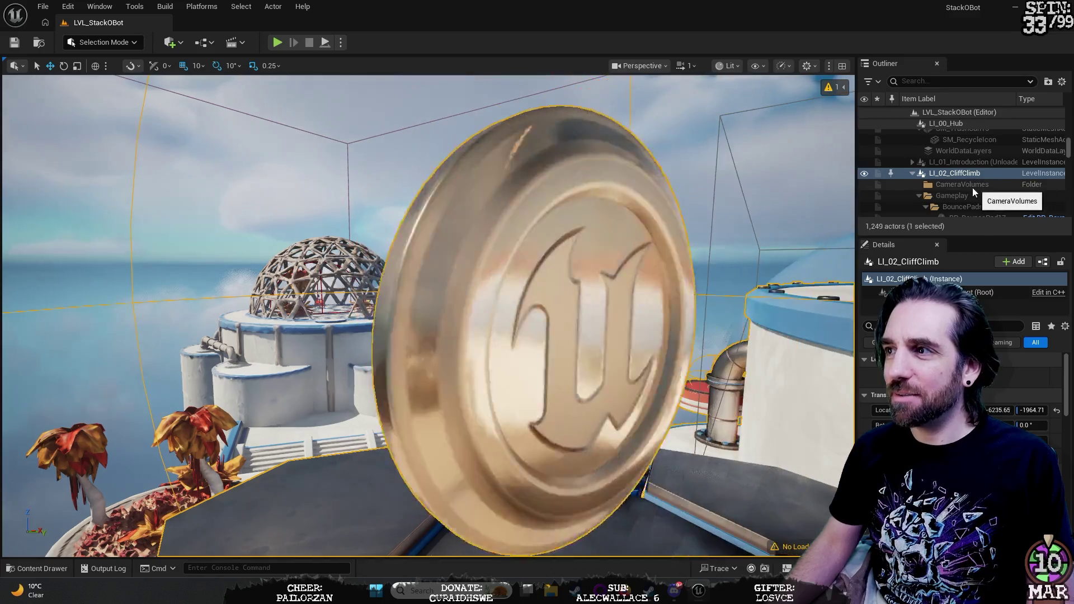
pyautogui.click(945, 176)
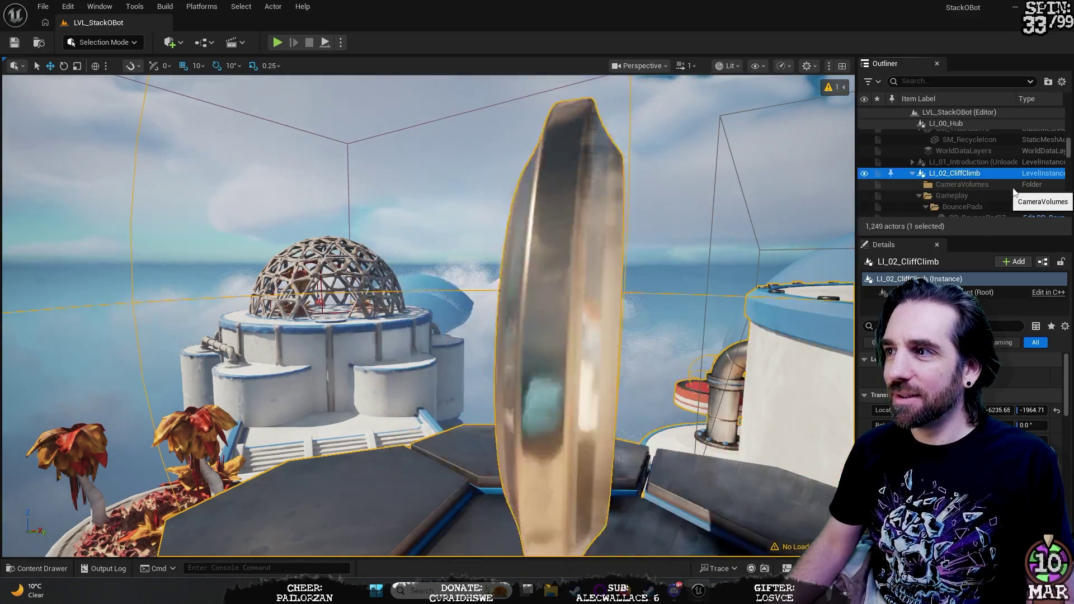